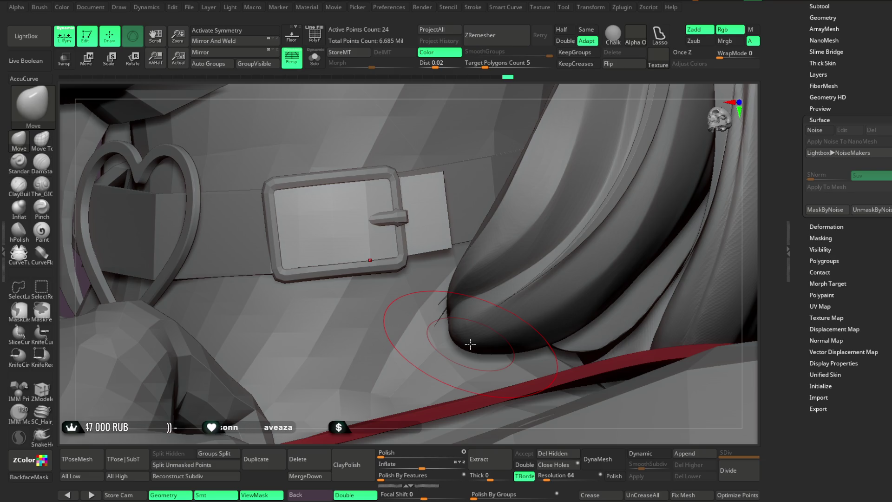
# Orbit close to the choker buckle, then pick the IMM ModelKit brush and open its inserts library.
pyautogui.moveTo(418, 130); pyautogui.dragTo(398, 176, button='right')
pyautogui.moveTo(466, 112)
pyautogui.mouseDown(button='right')
pyautogui.moveTo(462, 95)
pyautogui.moveTo(380, 227)
pyautogui.mouseUp(button='right')
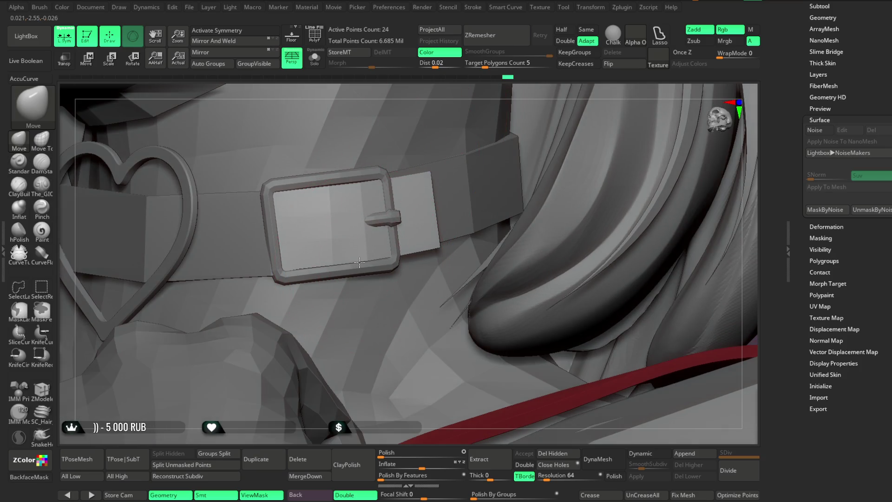
pyautogui.moveTo(446, 98); pyautogui.dragTo(434, 176, button='right')
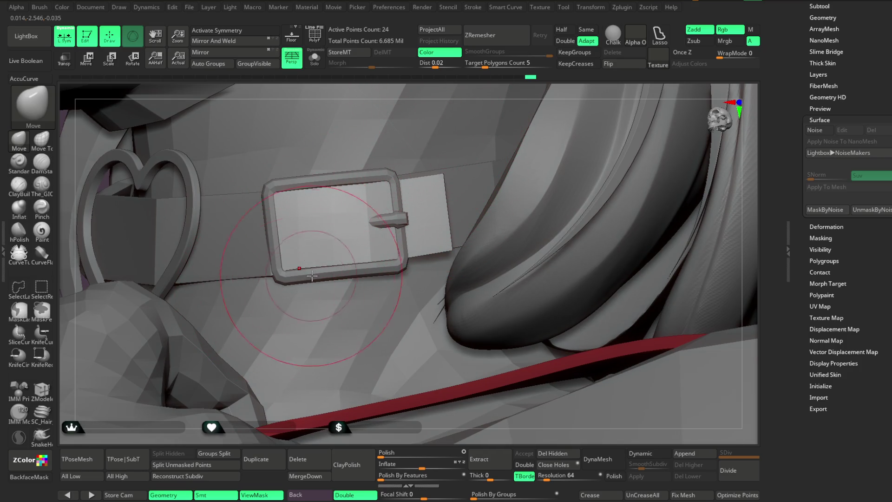
pyautogui.click(24, 415)
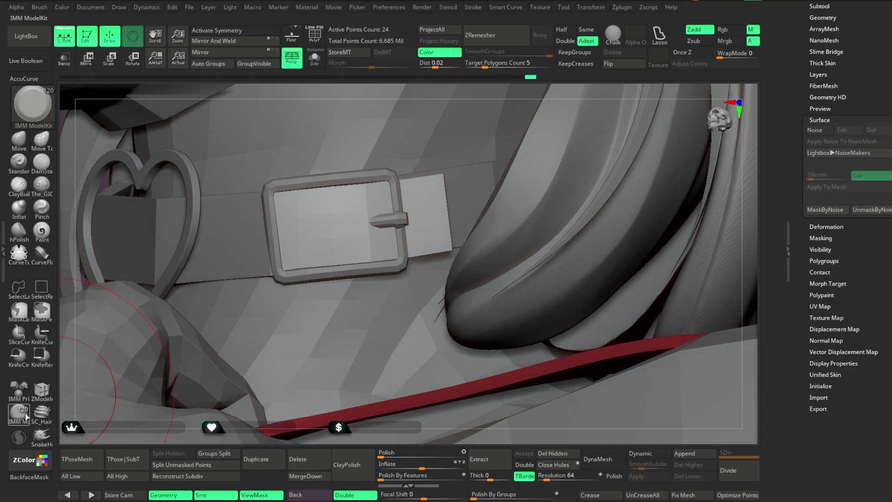
pyautogui.press('m')
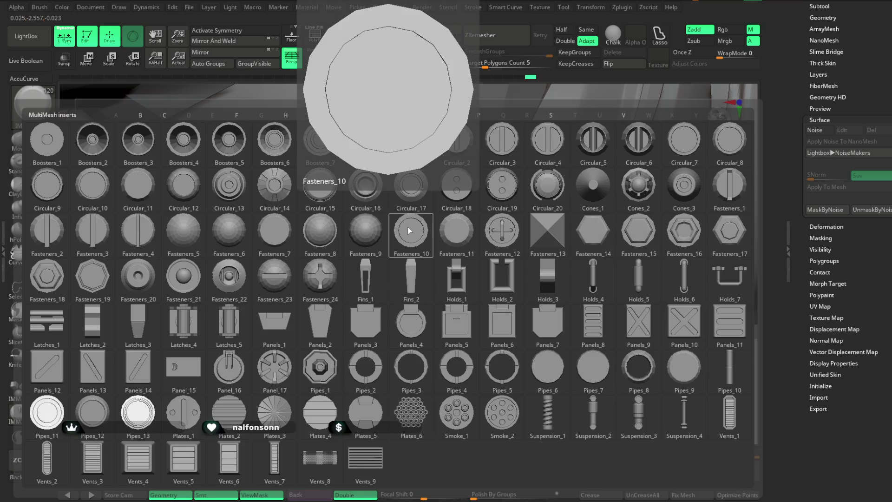
# Insert the Fasteners_10 ring onto the choker buckle.
pyautogui.click(408, 226)
pyautogui.moveTo(359, 236); pyautogui.dragTo(365, 246)
pyautogui.moveTo(446, 88); pyautogui.dragTo(468, 88)
# Move, rotate and shrink the ring with the Transpose gizmo so it sits centred over the buckle prong.
pyautogui.press('w')
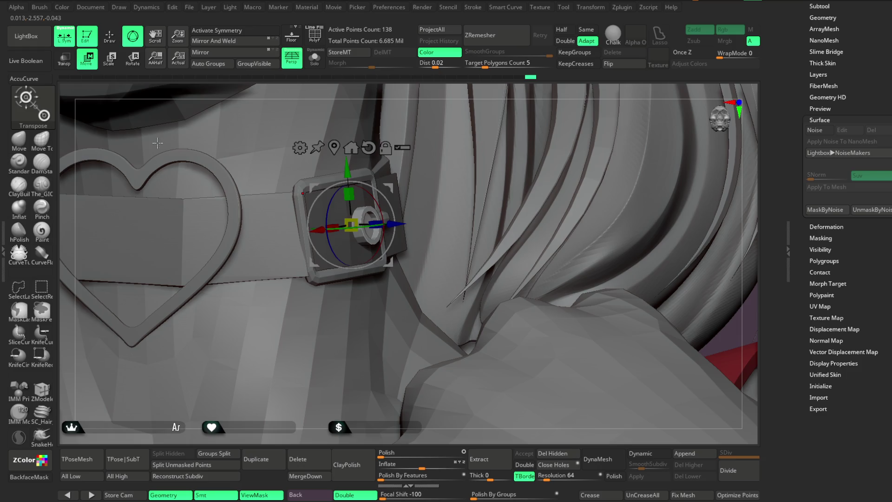
pyautogui.moveTo(350, 225); pyautogui.dragTo(346, 225)
pyautogui.moveTo(483, 110); pyautogui.dragTo(454, 97)
pyautogui.moveTo(342, 162); pyautogui.dragTo(343, 160)
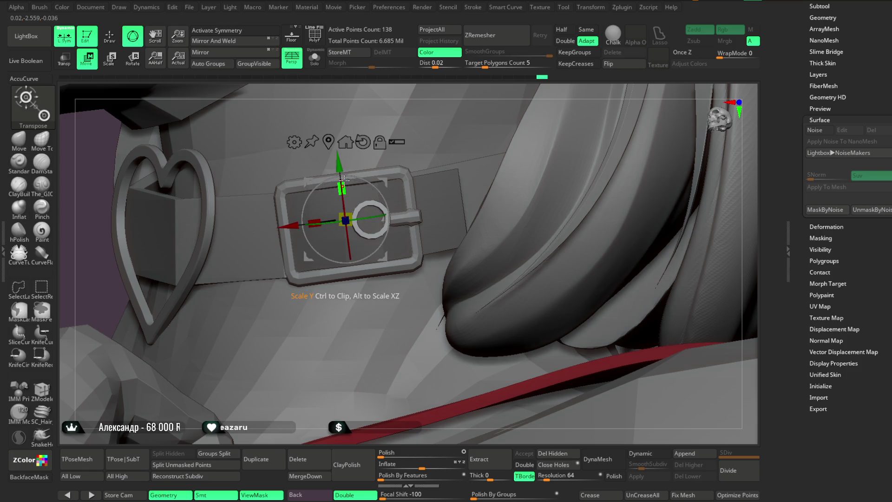
pyautogui.moveTo(297, 220); pyautogui.dragTo(306, 219)
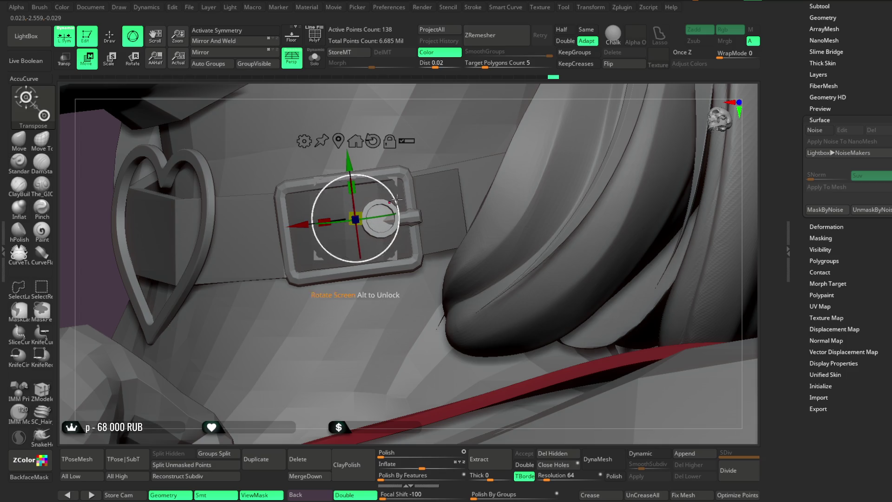
pyautogui.moveTo(385, 213); pyautogui.dragTo(386, 213)
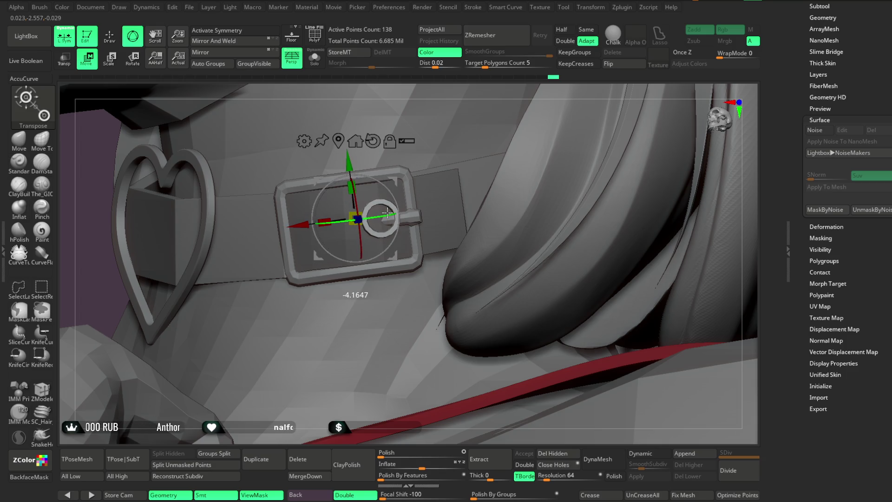
pyautogui.moveTo(455, 94)
pyautogui.mouseDown()
pyautogui.moveTo(478, 109)
pyautogui.moveTo(456, 94)
pyautogui.moveTo(454, 126)
pyautogui.moveTo(353, 149)
pyautogui.mouseUp()
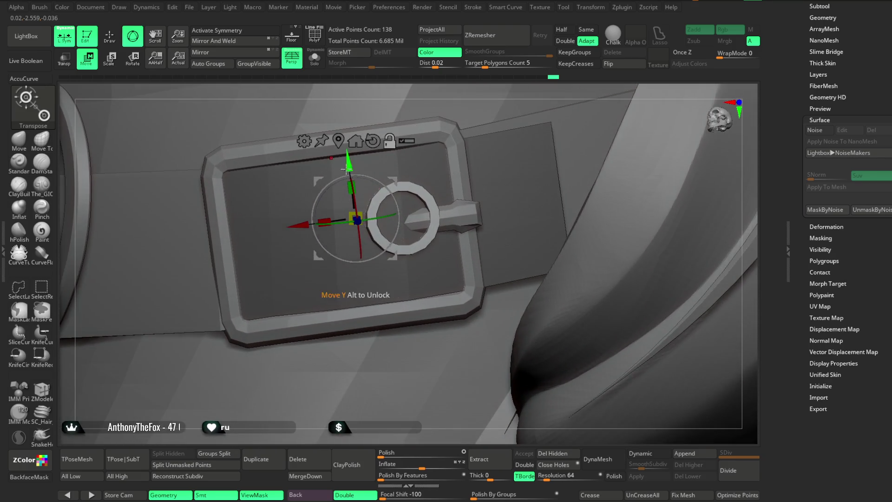
pyautogui.moveTo(406, 212); pyautogui.dragTo(398, 215)
pyautogui.moveTo(395, 165); pyautogui.dragTo(395, 170)
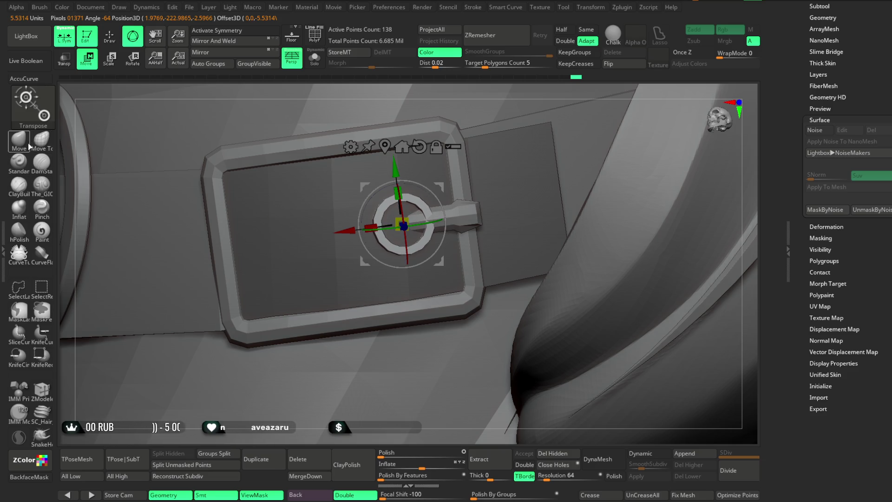
# Select the buckle subtool and pull its prong left over the ring with Move Topological.
pyautogui.press('q')
pyautogui.keyDown('alt'); pyautogui.click(426, 258); pyautogui.keyUp('alt')
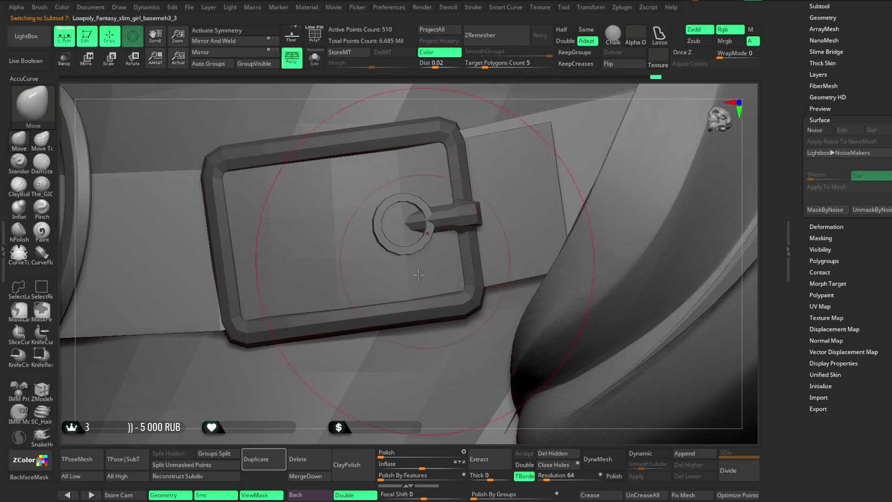
pyautogui.moveTo(348, 438)
pyautogui.keyDown('ctrl'); pyautogui.mouseDown(button='right')
pyautogui.moveTo(330, 318)
pyautogui.moveTo(365, 153)
pyautogui.mouseUp(button='right'); pyautogui.keyUp('ctrl')
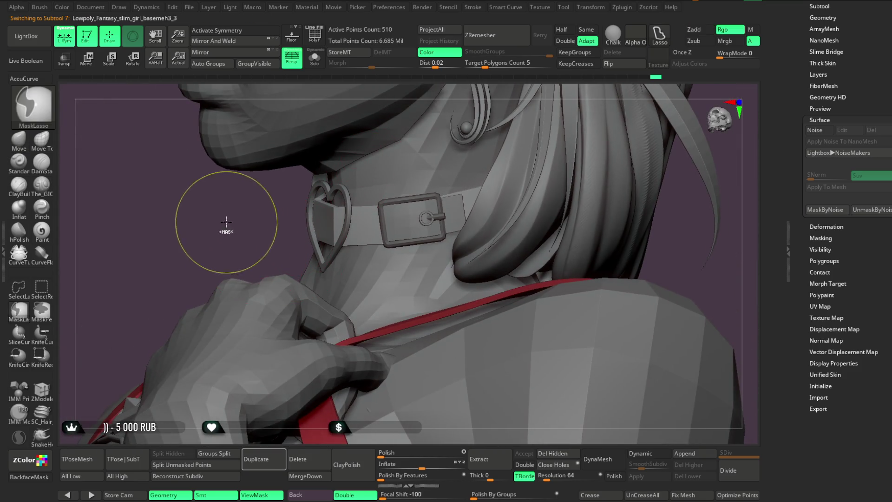
pyautogui.keyDown('ctrl'); pyautogui.moveTo(235, 231); pyautogui.dragTo(168, 219, button='right'); pyautogui.keyUp('ctrl')
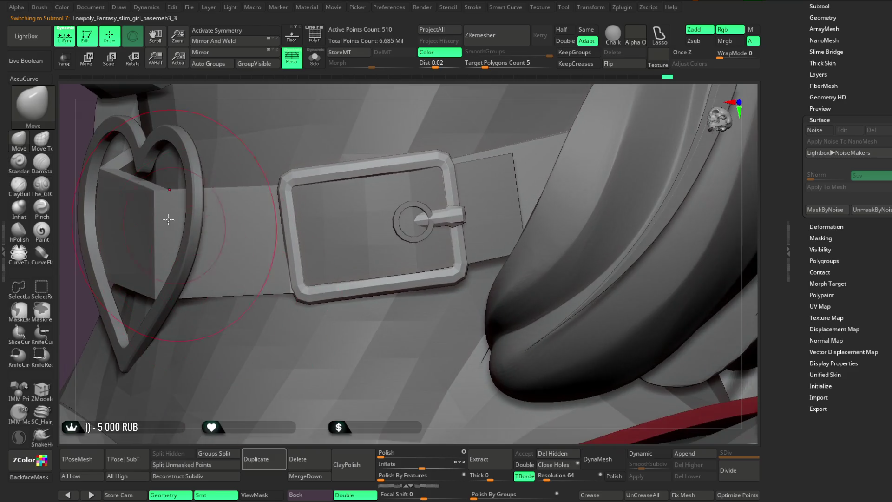
pyautogui.click(53, 144)
pyautogui.moveTo(419, 220); pyautogui.dragTo(405, 218)
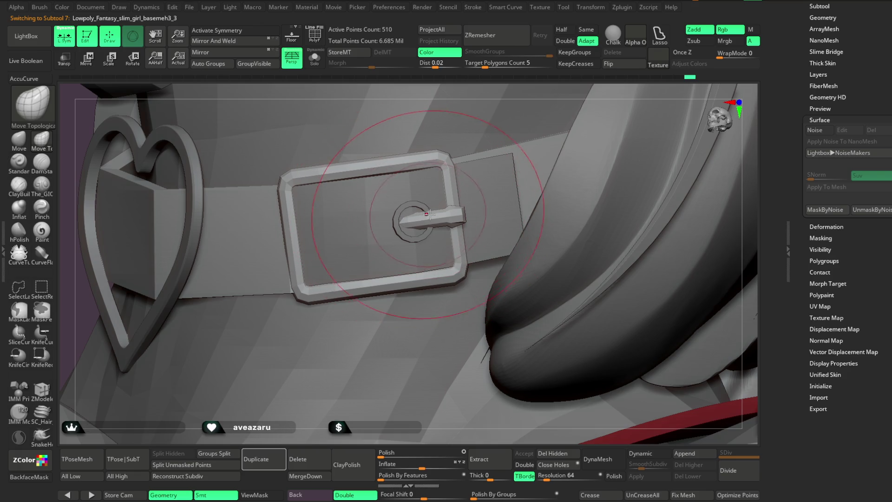
# Solo the belt, reduce the brush size to about 5, then show all parts again.
pyautogui.moveTo(427, 214); pyautogui.dragTo(314, 69, button='right')
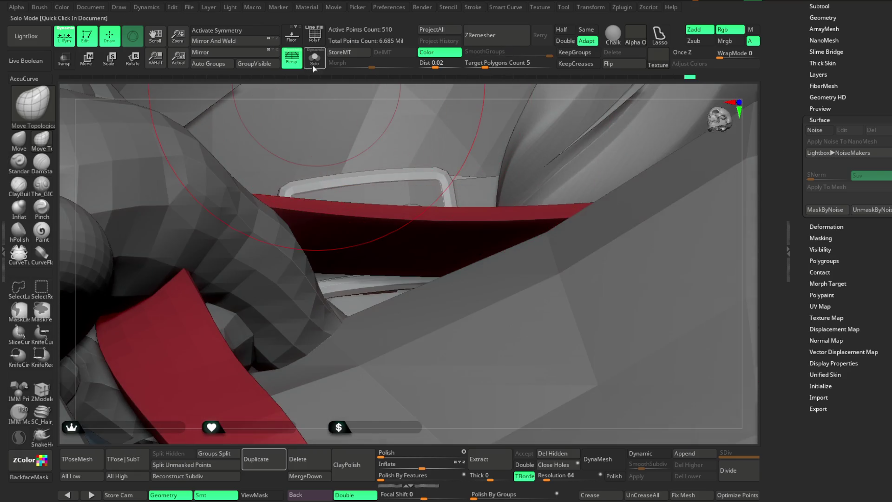
pyautogui.click(314, 69)
pyautogui.press('space')
pyautogui.moveTo(505, 140); pyautogui.dragTo(497, 139)
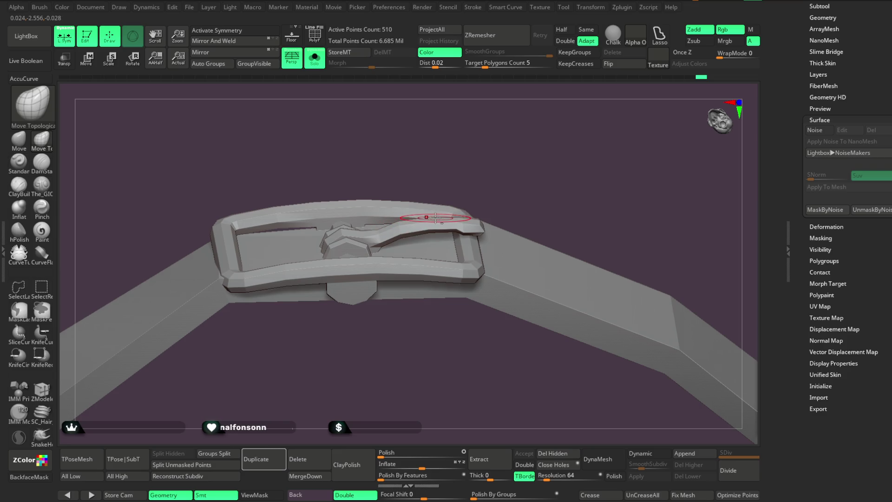
pyautogui.hotkey('ctrl', 'shift', 'alt', 's')
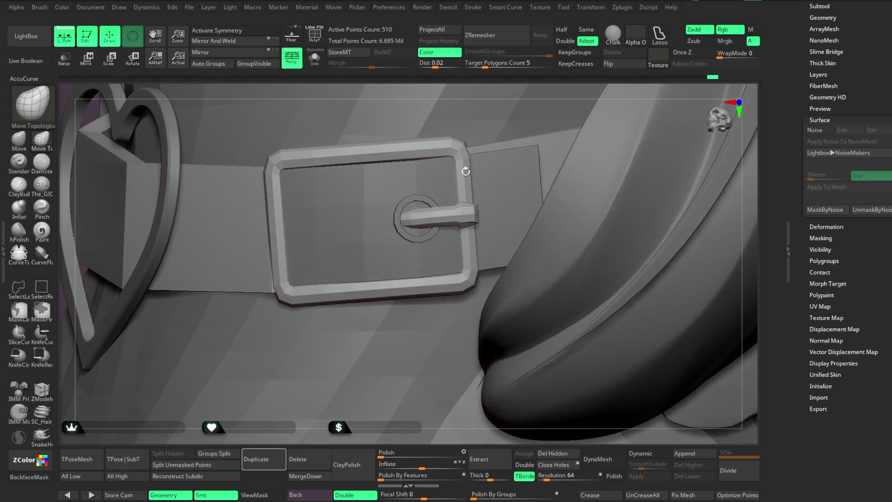
# Turn to a three-quarter side view and make the fastener ring the active subtool.
pyautogui.scroll(-5, 378, 325)
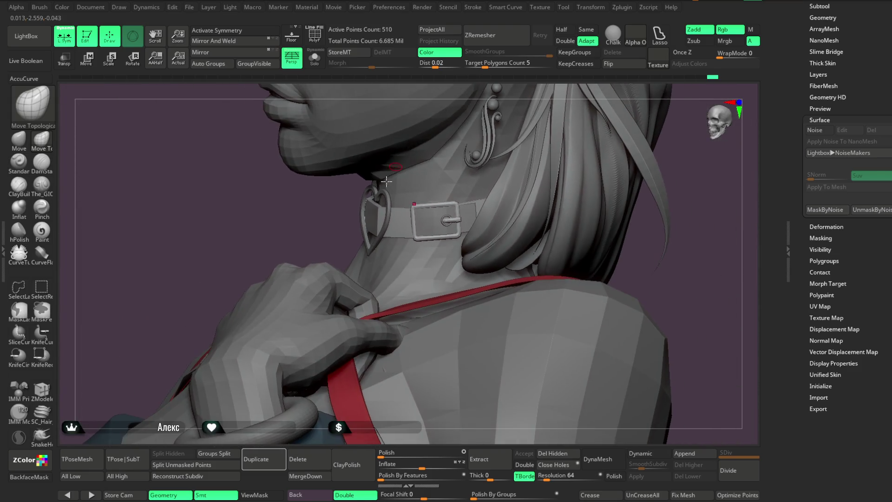
pyautogui.scroll(2, 309, 229)
pyautogui.moveTo(327, 221)
pyautogui.mouseDown()
pyautogui.moveTo(619, 175)
pyautogui.moveTo(611, 201)
pyautogui.moveTo(557, 252)
pyautogui.mouseUp()
pyautogui.scroll(5, 445, 275)
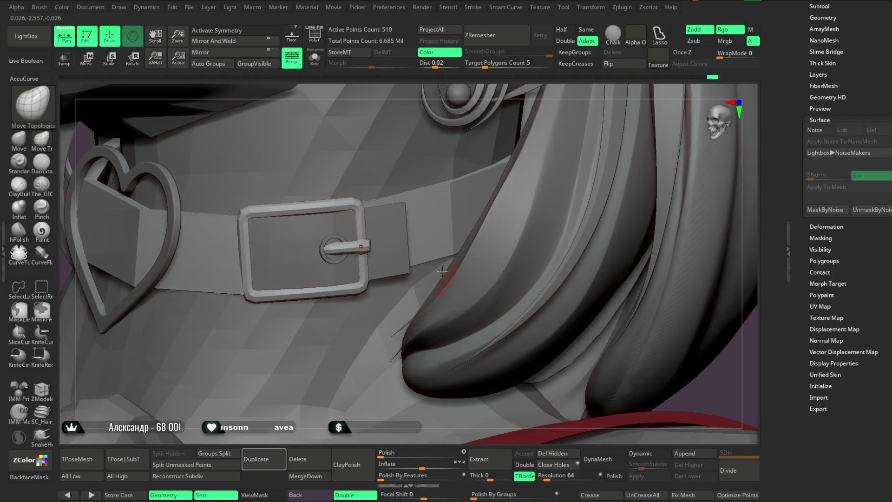
pyautogui.keyDown('alt'); pyautogui.click(330, 236); pyautogui.keyUp('alt')
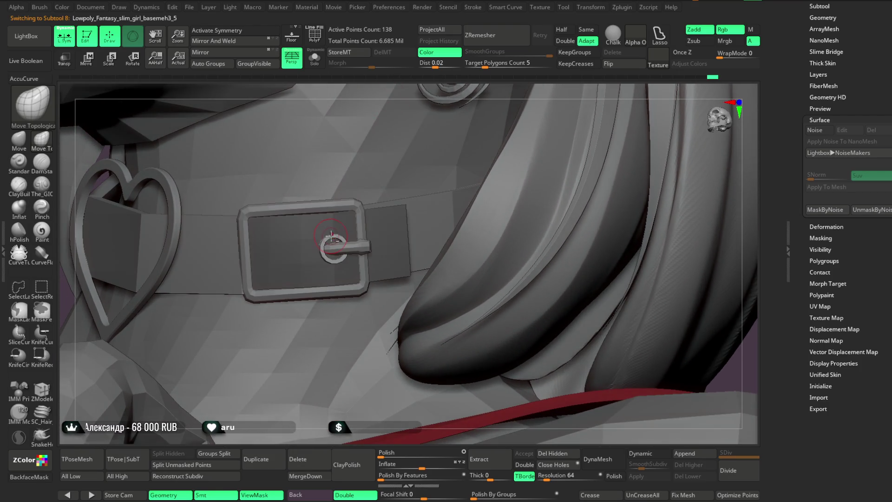
# Set the Transpose pivot on the ring and adjust its rotation and depth on the buckle.
pyautogui.moveTo(401, 120); pyautogui.dragTo(397, 108, button='right')
pyautogui.press('w')
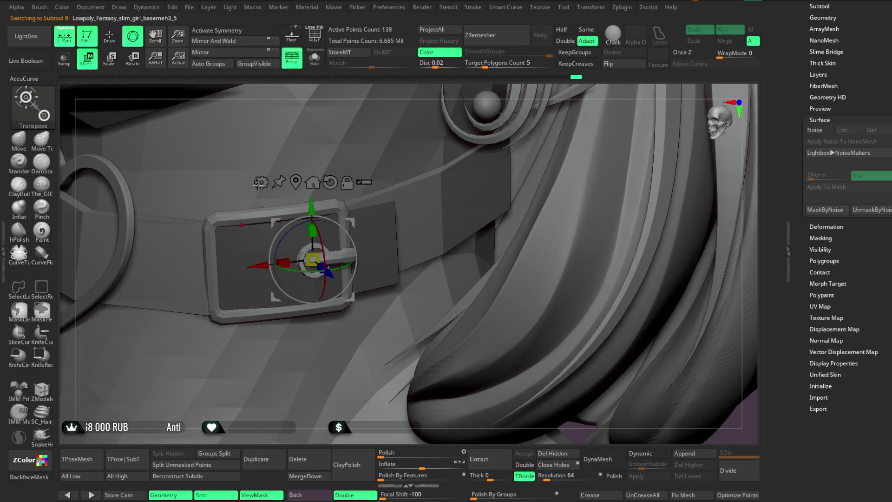
pyautogui.click(416, 247)
pyautogui.moveTo(449, 251); pyautogui.dragTo(451, 252)
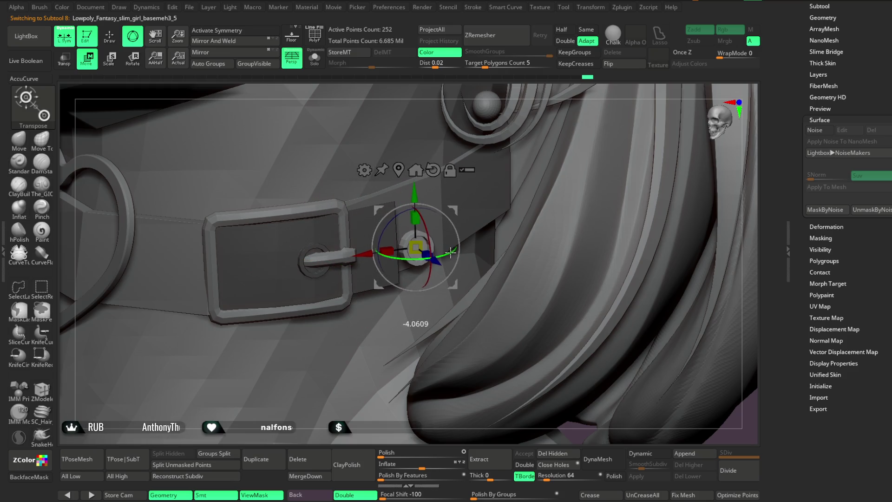
pyautogui.moveTo(509, 95); pyautogui.dragTo(493, 106, button='right')
pyautogui.moveTo(432, 260); pyautogui.dragTo(422, 254)
pyautogui.moveTo(510, 100); pyautogui.dragTo(351, 241, button='right')
pyautogui.keyDown('alt'); pyautogui.moveTo(338, 226); pyautogui.dragTo(352, 225); pyautogui.keyUp('alt')
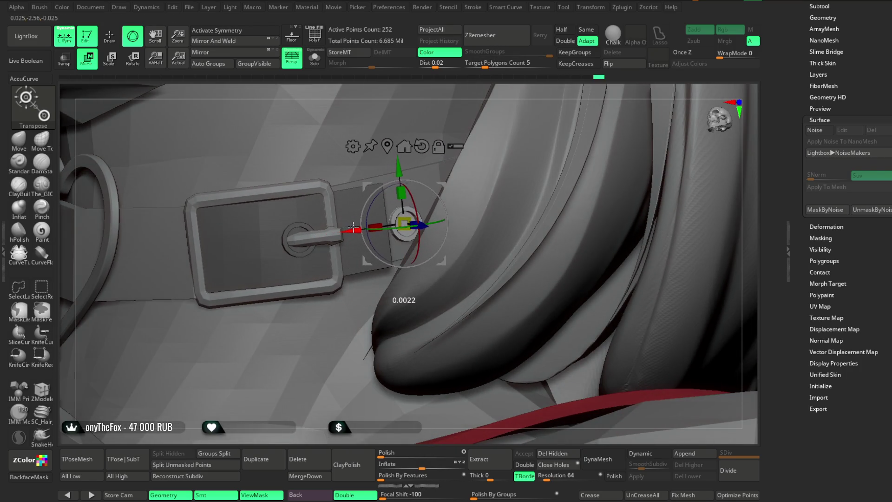
pyautogui.moveTo(466, 122); pyautogui.dragTo(436, 232, button='right')
pyautogui.moveTo(435, 247); pyautogui.dragTo(424, 221)
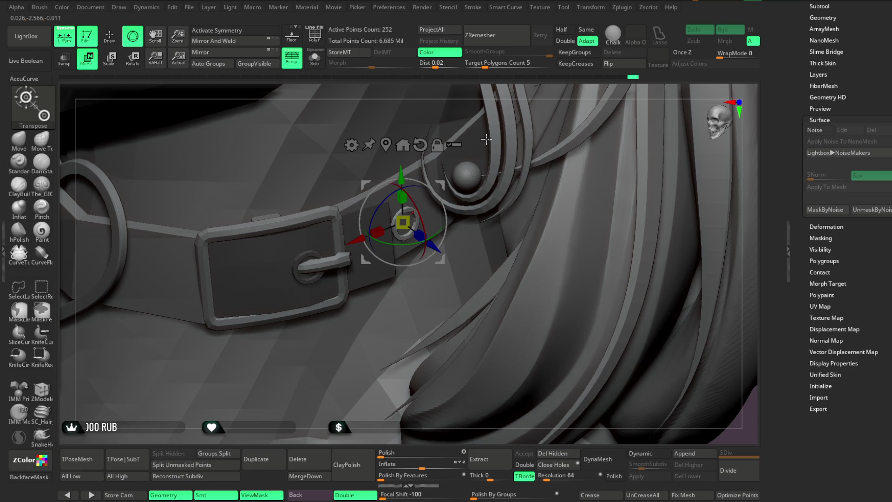
pyautogui.moveTo(489, 122)
pyautogui.mouseDown()
pyautogui.moveTo(483, 67)
pyautogui.moveTo(484, 82)
pyautogui.mouseUp()
# Duplicate the ring and rotate and slide the copy onto the strap beside the buckle.
pyautogui.moveTo(403, 222)
pyautogui.keyDown('ctrl'); pyautogui.mouseDown()
pyautogui.moveTo(426, 200)
pyautogui.moveTo(463, 204)
pyautogui.mouseUp(); pyautogui.keyUp('ctrl')
pyautogui.moveTo(483, 241)
pyautogui.mouseDown()
pyautogui.moveTo(502, 232)
pyautogui.moveTo(469, 225)
pyautogui.moveTo(455, 209)
pyautogui.mouseUp()
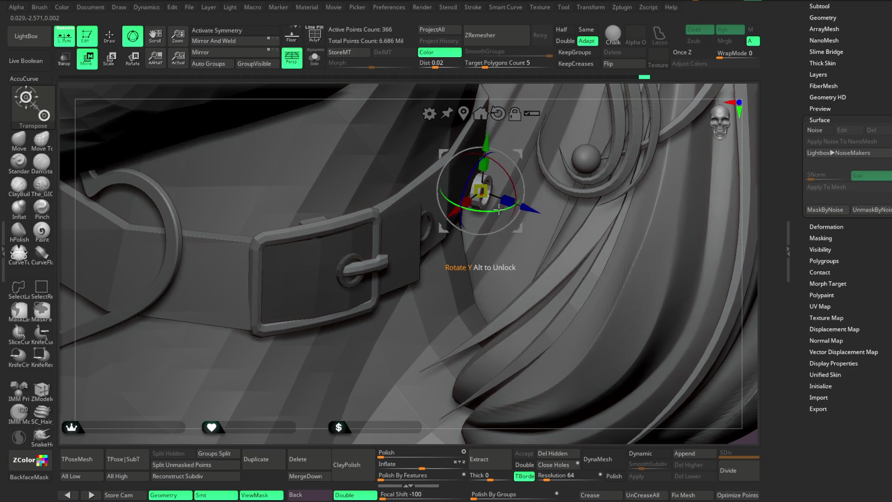
pyautogui.moveTo(534, 206); pyautogui.dragTo(513, 194)
pyautogui.moveTo(525, 74)
pyautogui.mouseDown()
pyautogui.moveTo(522, 65)
pyautogui.moveTo(516, 99)
pyautogui.mouseUp()
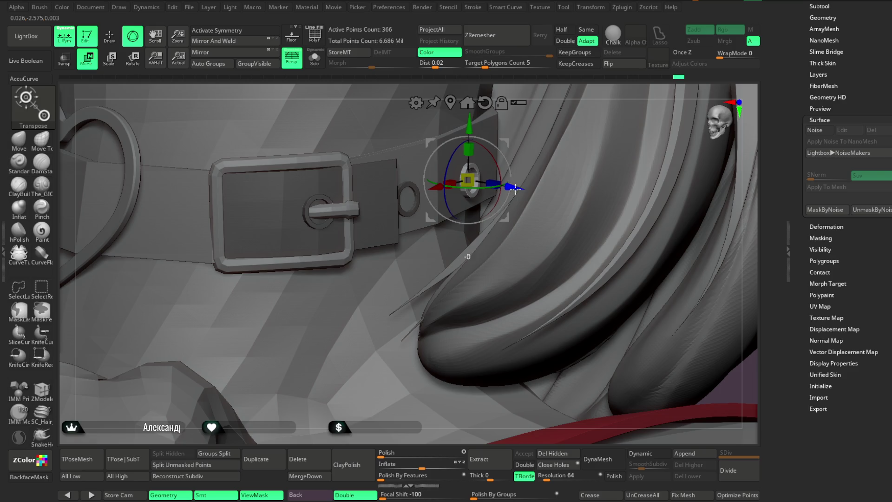
# Zoom out to the torso, return to sculpting, and solo the buckle ring piece.
pyautogui.moveTo(370, 427)
pyautogui.mouseDown()
pyautogui.moveTo(349, 350)
pyautogui.moveTo(478, 254)
pyautogui.mouseUp()
pyautogui.moveTo(659, 183)
pyautogui.mouseDown()
pyautogui.moveTo(625, 214)
pyautogui.moveTo(614, 179)
pyautogui.moveTo(554, 178)
pyautogui.moveTo(569, 194)
pyautogui.moveTo(555, 195)
pyautogui.moveTo(569, 193)
pyautogui.moveTo(552, 191)
pyautogui.moveTo(563, 205)
pyautogui.moveTo(606, 177)
pyautogui.moveTo(430, 281)
pyautogui.mouseUp()
pyautogui.press('q')
pyautogui.press('b')
pyautogui.press('m')
pyautogui.press('t')
pyautogui.click(315, 58)
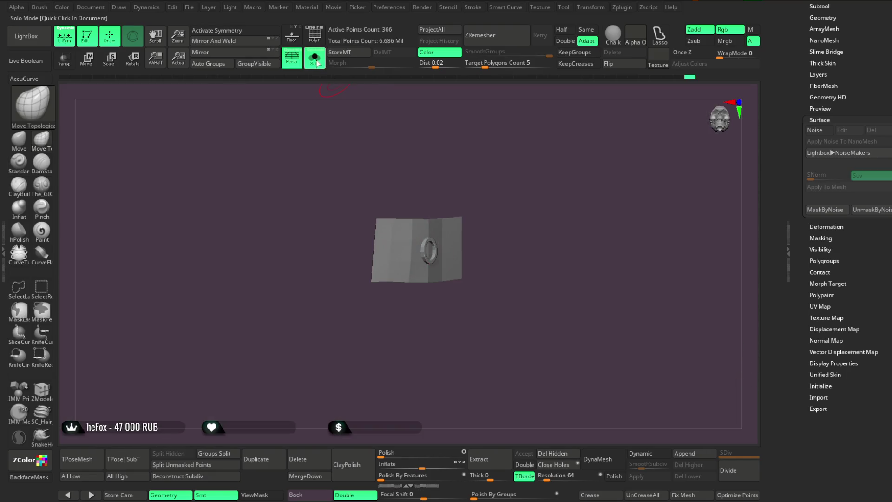
# Show PolyF on the buckle piece and split its body from the round studs with Split Hidden.
pyautogui.moveTo(478, 163)
pyautogui.mouseDown()
pyautogui.moveTo(481, 190)
pyautogui.moveTo(422, 123)
pyautogui.moveTo(525, 163)
pyautogui.mouseUp()
pyautogui.hotkey('shift', 'f')
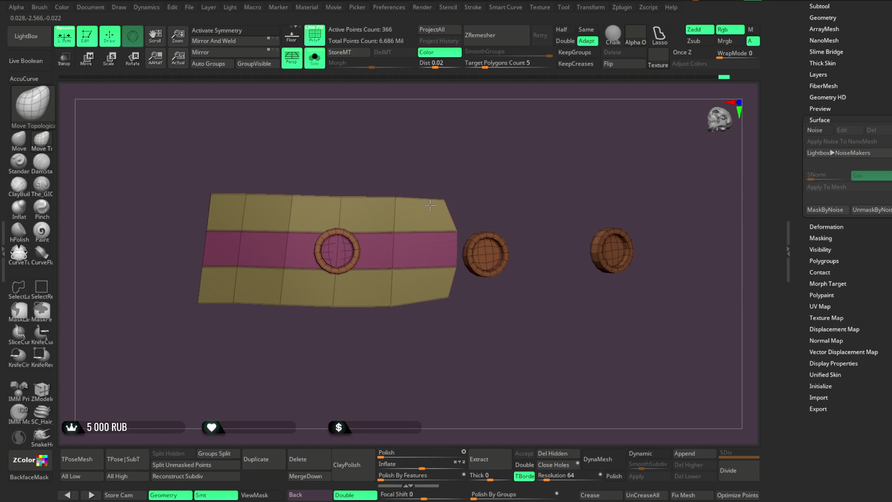
pyautogui.moveTo(458, 278); pyautogui.dragTo(439, 293)
pyautogui.hotkey('ctrl', 'z')
pyautogui.hotkey('ctrl', 'shift', 'z')
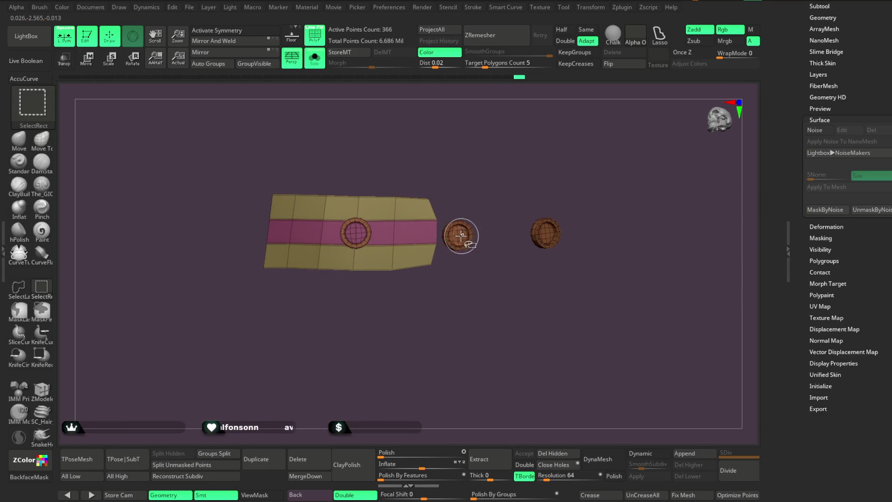
pyautogui.keyDown('ctrl'); pyautogui.keyDown('shift'); pyautogui.click(461, 236); pyautogui.keyUp('shift'); pyautogui.keyUp('ctrl')
pyautogui.keyDown('ctrl'); pyautogui.keyDown('shift'); pyautogui.click(481, 173); pyautogui.keyUp('shift'); pyautogui.keyUp('ctrl')
pyautogui.click(266, 455)
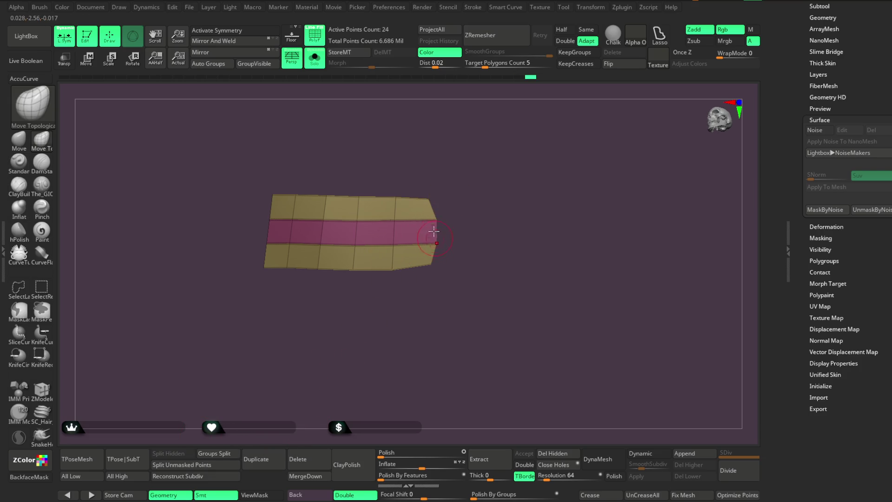
pyautogui.moveTo(462, 206); pyautogui.dragTo(425, 268)
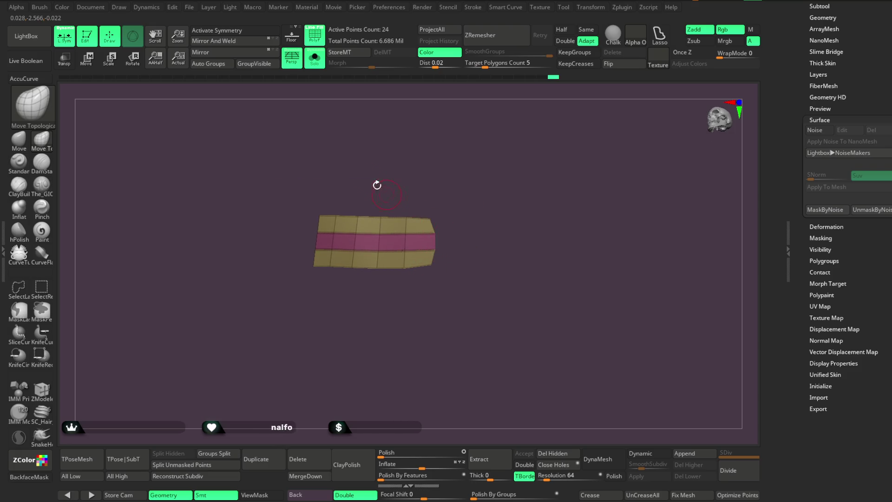
# Turn Solo off and zoom out to the head, neck and shoulders.
pyautogui.click(314, 57)
pyautogui.moveTo(495, 92); pyautogui.dragTo(453, 358)
pyautogui.moveTo(440, 439)
pyautogui.keyDown('alt'); pyautogui.mouseDown()
pyautogui.moveTo(434, 315)
pyautogui.moveTo(463, 337)
pyautogui.mouseUp(); pyautogui.keyUp('alt')
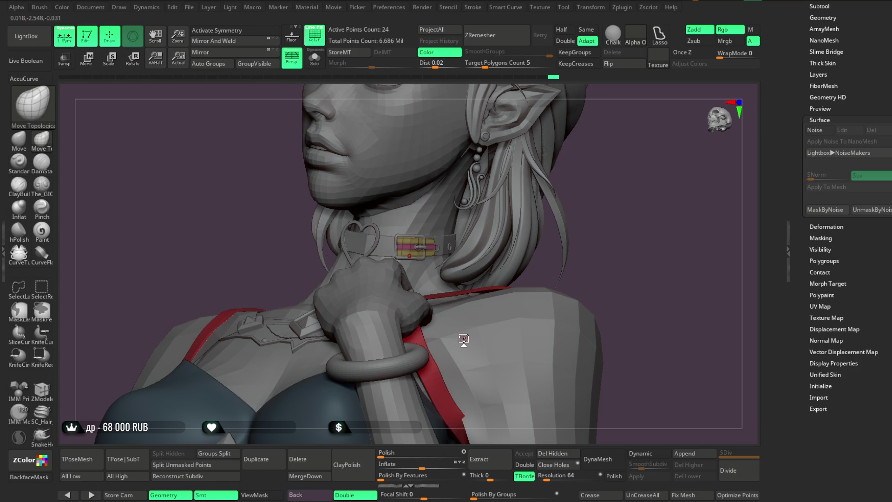
# Orbit the bust from a frontal to a profile view to check the arm and neck.
pyautogui.moveTo(602, 191)
pyautogui.mouseDown()
pyautogui.moveTo(623, 200)
pyautogui.moveTo(589, 199)
pyautogui.moveTo(598, 209)
pyautogui.mouseUp()
pyautogui.moveTo(609, 203); pyautogui.dragTo(607, 207)
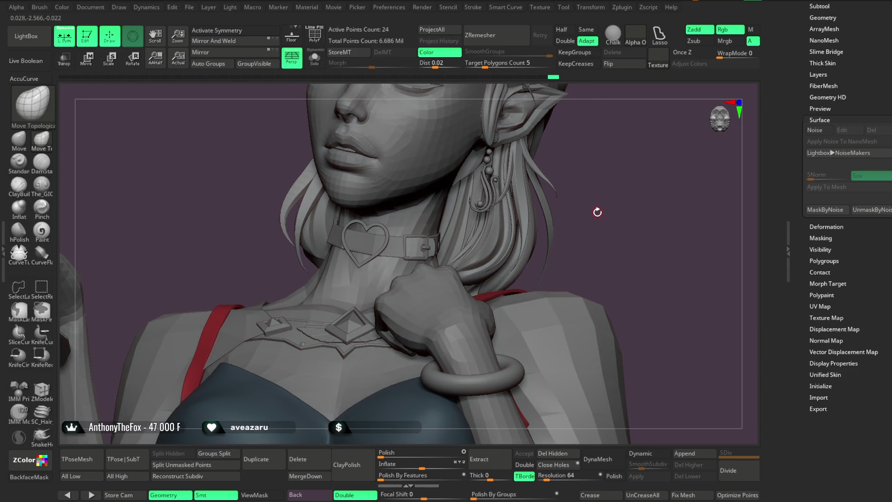
pyautogui.moveTo(596, 207)
pyautogui.mouseDown()
pyautogui.moveTo(601, 189)
pyautogui.moveTo(613, 194)
pyautogui.moveTo(594, 195)
pyautogui.moveTo(583, 173)
pyautogui.moveTo(646, 198)
pyautogui.moveTo(609, 197)
pyautogui.moveTo(615, 203)
pyautogui.moveTo(612, 187)
pyautogui.mouseUp()
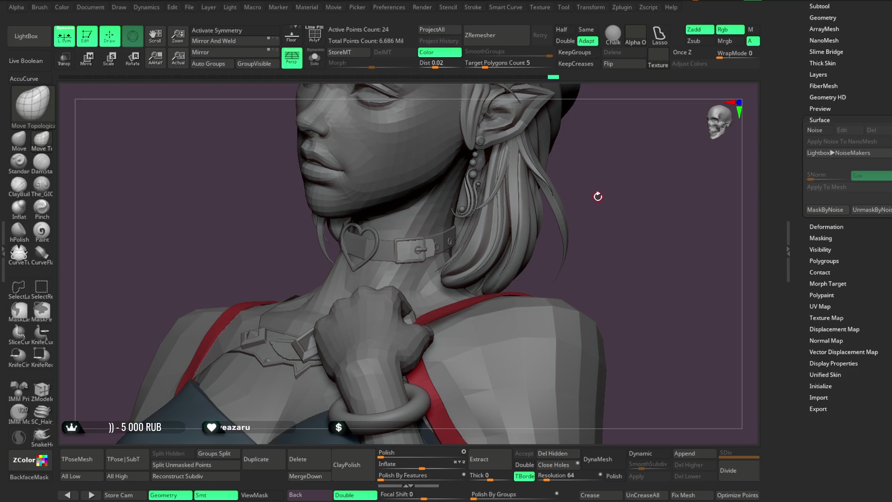
pyautogui.moveTo(598, 195)
pyautogui.mouseDown()
pyautogui.moveTo(592, 184)
pyautogui.moveTo(623, 193)
pyautogui.moveTo(615, 187)
pyautogui.moveTo(623, 183)
pyautogui.moveTo(605, 176)
pyautogui.moveTo(613, 184)
pyautogui.mouseUp()
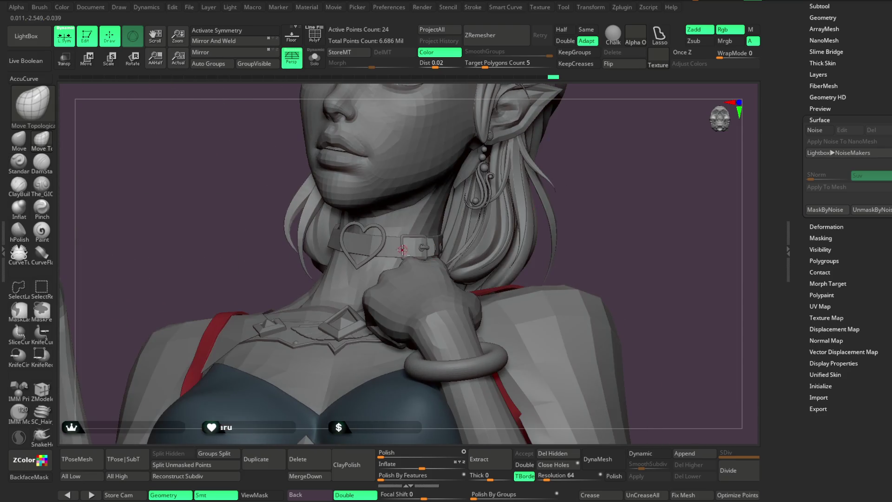
# Select the collar subtool, solo it, and hide the buckle so only the strap shows.
pyautogui.keyDown('alt'); pyautogui.click(394, 250); pyautogui.keyUp('alt')
pyautogui.click(315, 58)
pyautogui.moveTo(344, 82)
pyautogui.mouseDown()
pyautogui.moveTo(524, 208)
pyautogui.moveTo(550, 147)
pyautogui.moveTo(479, 208)
pyautogui.mouseUp()
pyautogui.keyDown('ctrl'); pyautogui.keyDown('shift'); pyautogui.click(480, 209); pyautogui.keyUp('shift'); pyautogui.keyUp('ctrl')
pyautogui.keyDown('ctrl'); pyautogui.keyDown('shift'); pyautogui.moveTo(513, 179); pyautogui.dragTo(533, 185); pyautogui.keyUp('shift'); pyautogui.keyUp('ctrl')
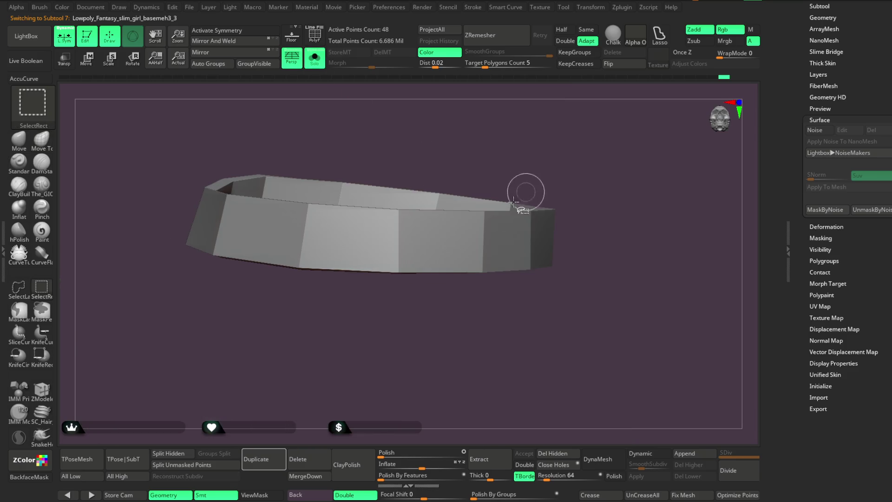
# Split the hidden buckle off the strap, turn on PolyF, and inspect the strap's inside and underside.
pyautogui.click(182, 454)
pyautogui.moveTo(288, 385)
pyautogui.mouseDown()
pyautogui.moveTo(342, 342)
pyautogui.moveTo(339, 234)
pyautogui.mouseUp()
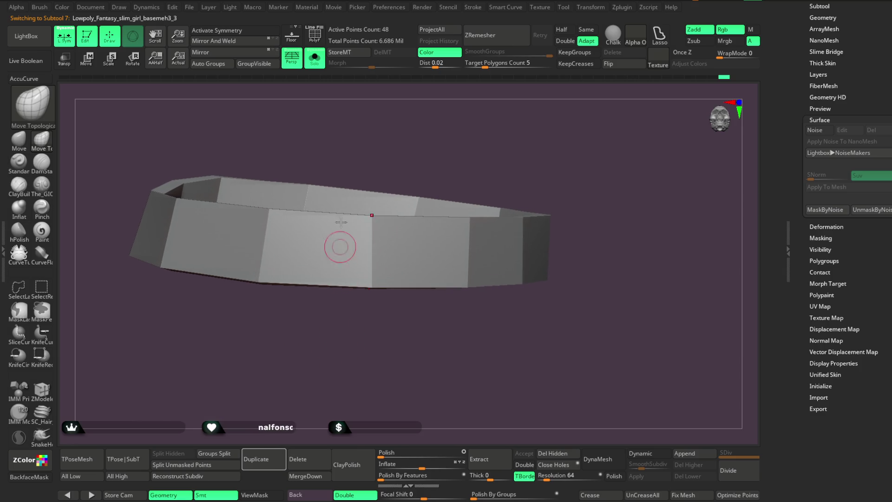
pyautogui.click(319, 43)
pyautogui.moveTo(493, 130)
pyautogui.mouseDown()
pyautogui.moveTo(508, 135)
pyautogui.moveTo(523, 114)
pyautogui.moveTo(527, 147)
pyautogui.moveTo(381, 215)
pyautogui.mouseUp()
pyautogui.press('space')
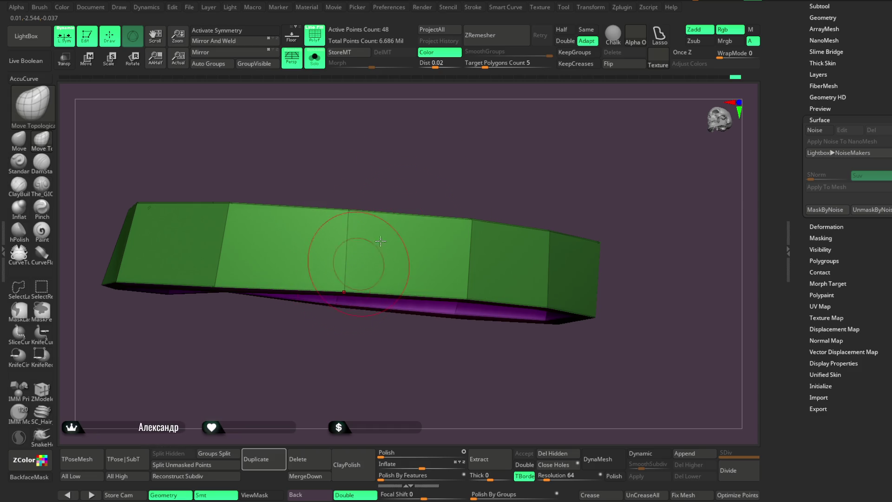
pyautogui.moveTo(369, 252); pyautogui.dragTo(449, 171, button='right')
pyautogui.moveTo(517, 166)
pyautogui.mouseDown(button='right')
pyautogui.moveTo(564, 159)
pyautogui.moveTo(498, 188)
pyautogui.moveTo(408, 287)
pyautogui.moveTo(485, 181)
pyautogui.moveTo(438, 173)
pyautogui.moveTo(471, 175)
pyautogui.moveTo(474, 157)
pyautogui.moveTo(458, 225)
pyautogui.mouseUp(button='right')
pyautogui.moveTo(422, 295)
pyautogui.mouseDown(button='right')
pyautogui.moveTo(486, 183)
pyautogui.moveTo(489, 244)
pyautogui.moveTo(500, 169)
pyautogui.moveTo(496, 195)
pyautogui.moveTo(427, 201)
pyautogui.mouseUp(button='right')
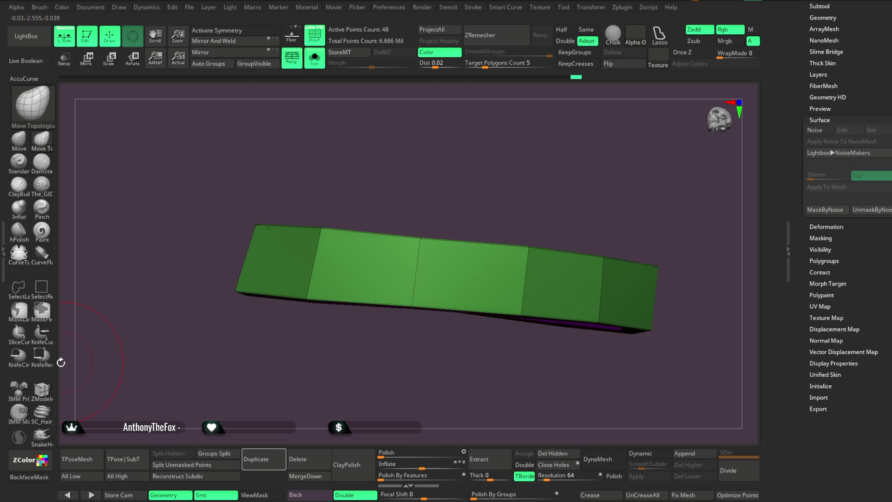
# With ZModeler, insert single edge loops along the strap's top and lower edges.
pyautogui.click(41, 389)
pyautogui.press('space')
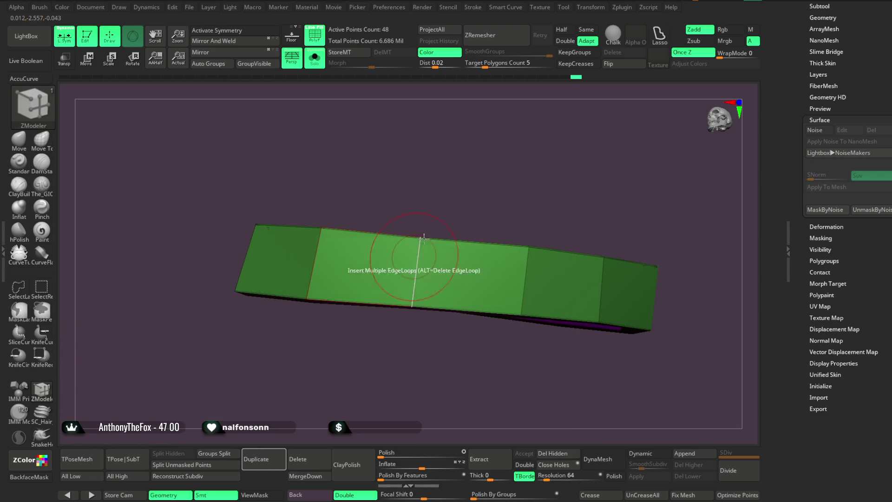
pyautogui.click(418, 250)
pyautogui.hotkey('ctrl', 'z')
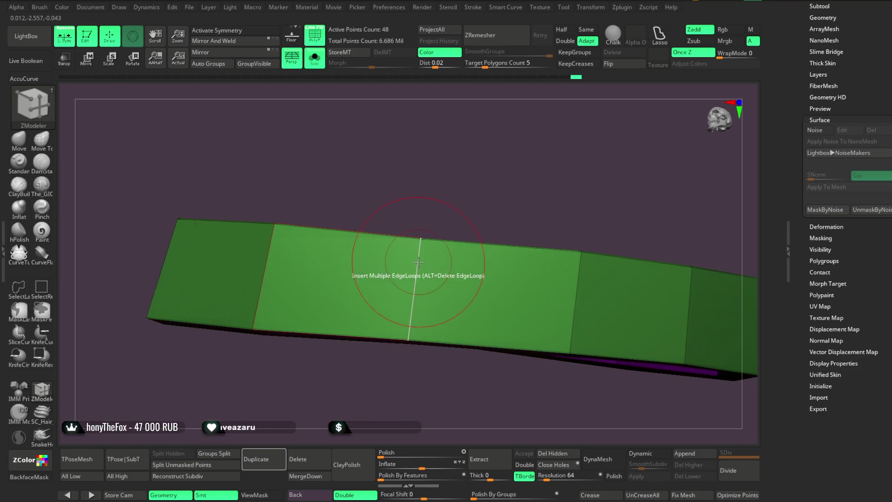
pyautogui.press('space')
pyautogui.click(398, 388)
pyautogui.click(418, 249)
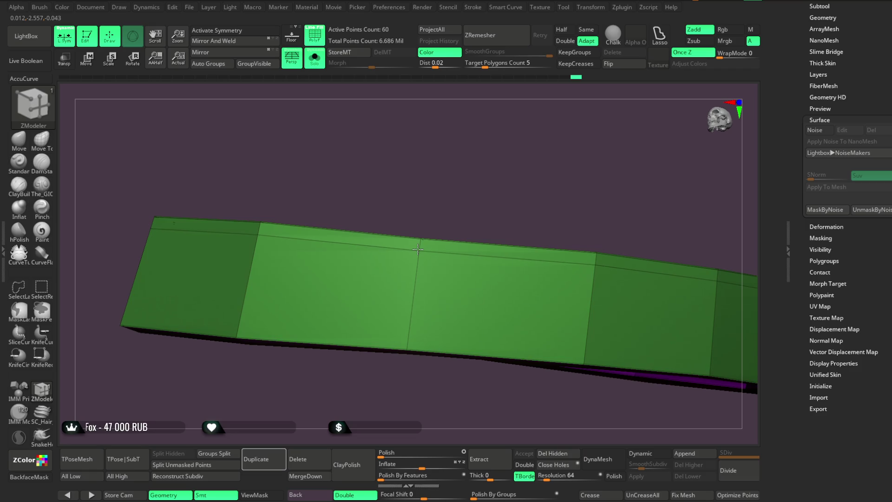
pyautogui.click(408, 339)
pyautogui.moveTo(445, 229)
pyautogui.mouseDown()
pyautogui.moveTo(484, 194)
pyautogui.moveTo(478, 170)
pyautogui.mouseUp()
# Add two supporting edge loops near both the top and bottom edges of the strap.
pyautogui.press('space')
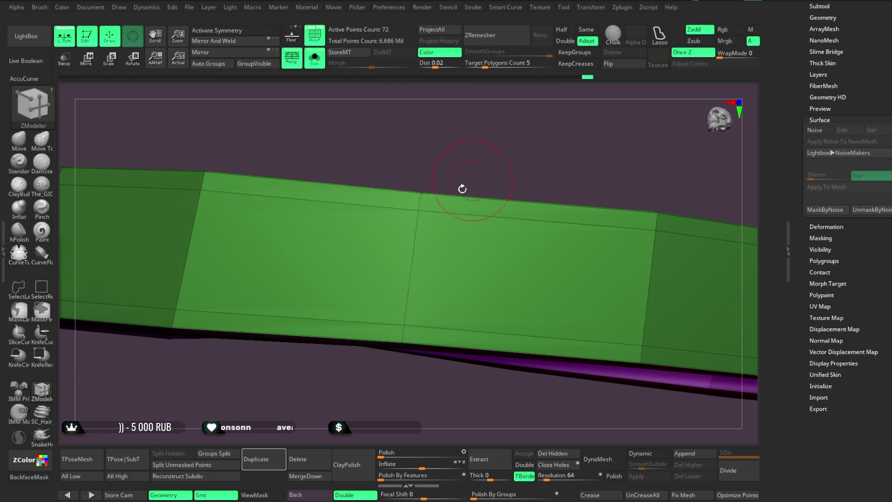
pyautogui.click(421, 205)
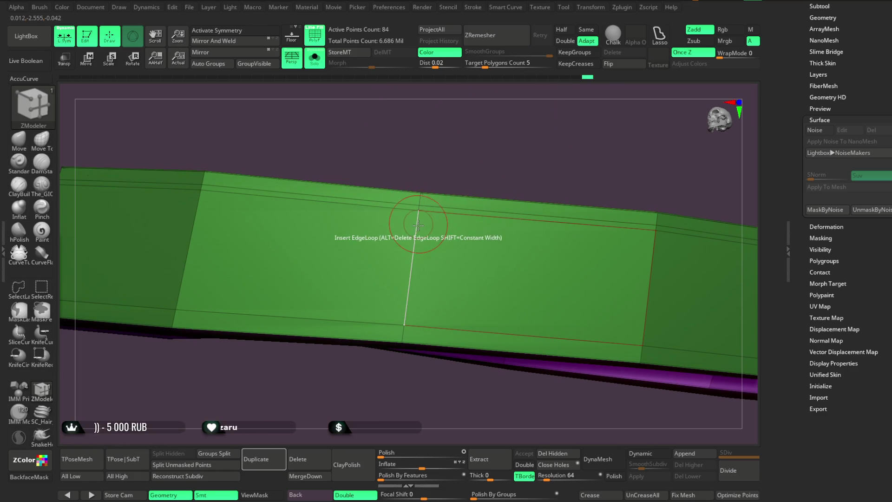
pyautogui.click(420, 213)
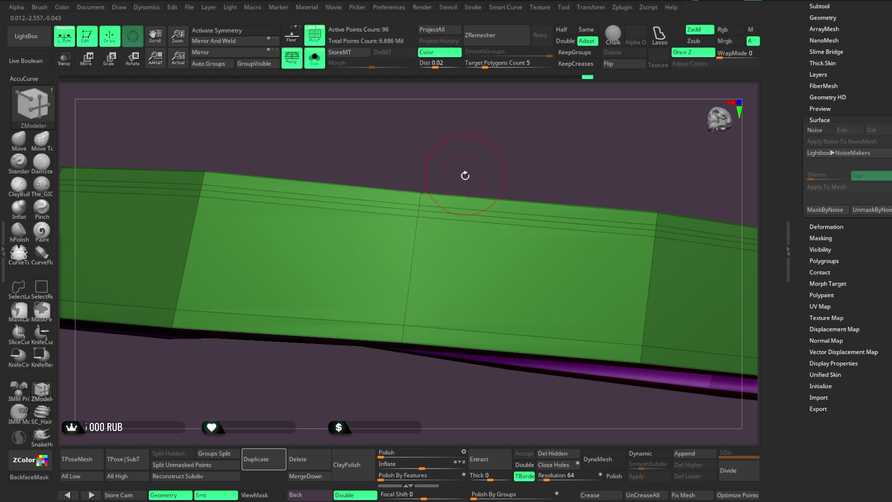
pyautogui.click(404, 317)
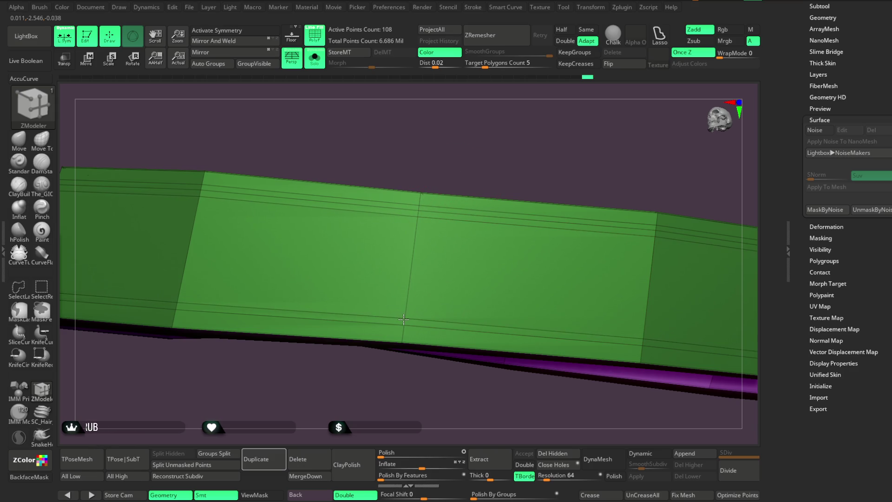
pyautogui.click(405, 329)
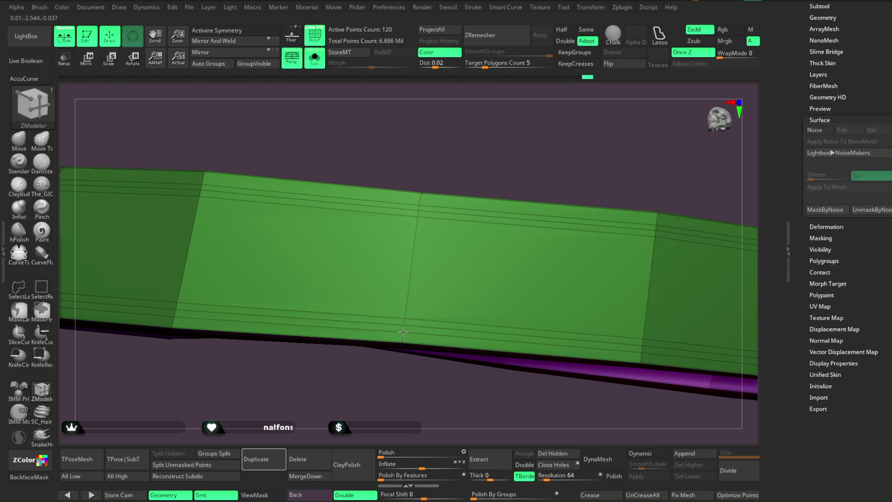
pyautogui.moveTo(369, 388)
pyautogui.mouseDown()
pyautogui.moveTo(299, 249)
pyautogui.moveTo(482, 169)
pyautogui.moveTo(497, 215)
pyautogui.mouseUp()
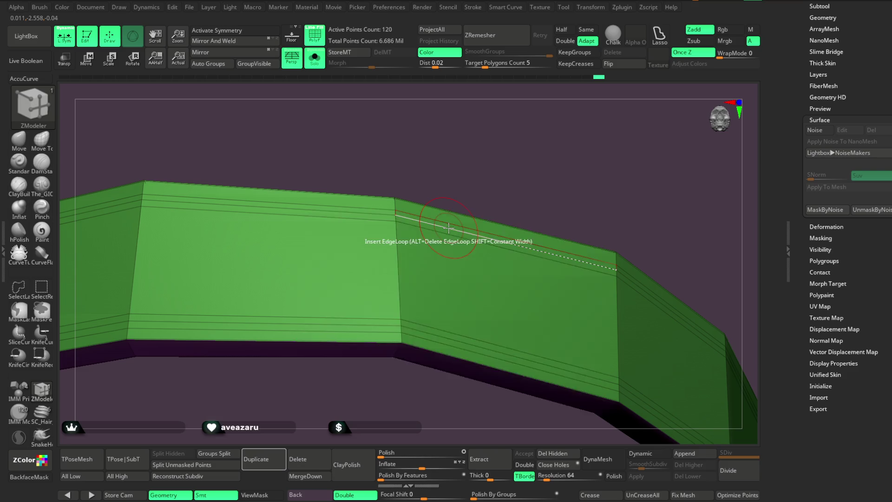
# Insert one more edge loop along each of the strap's top and lower edges.
pyautogui.press('space')
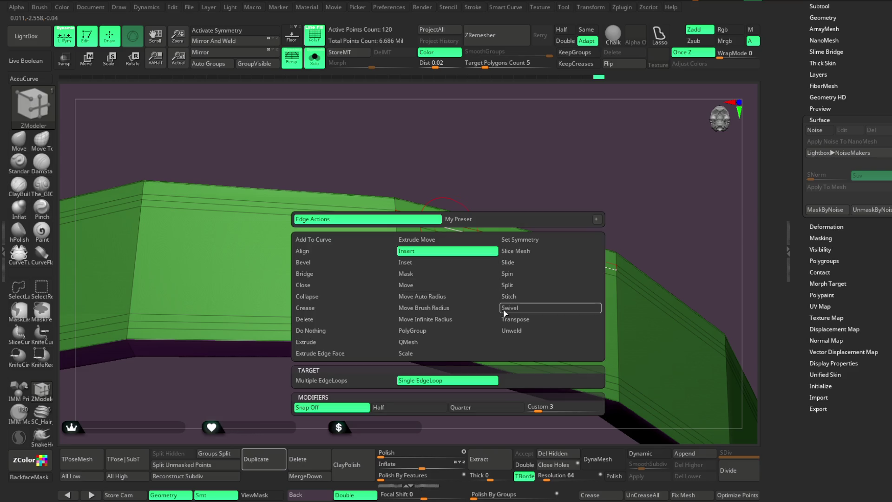
pyautogui.press('space')
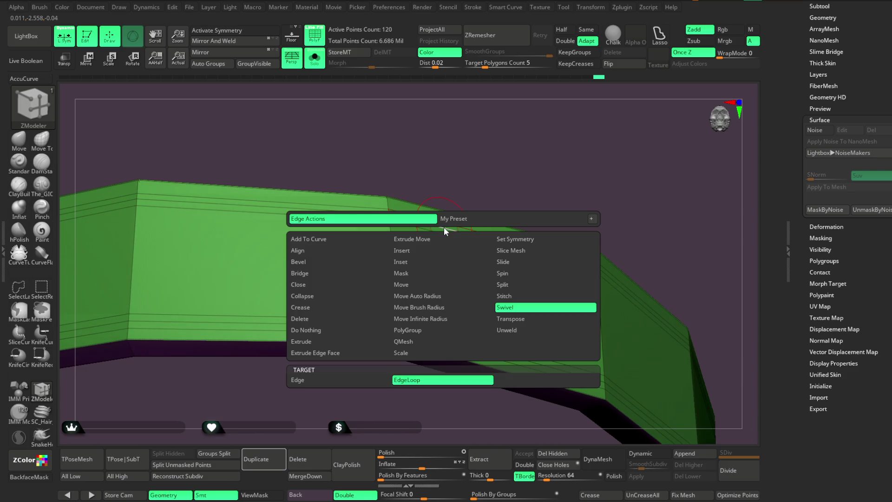
pyautogui.click(441, 229)
pyautogui.moveTo(466, 187)
pyautogui.mouseDown()
pyautogui.moveTo(577, 175)
pyautogui.moveTo(457, 316)
pyautogui.mouseUp()
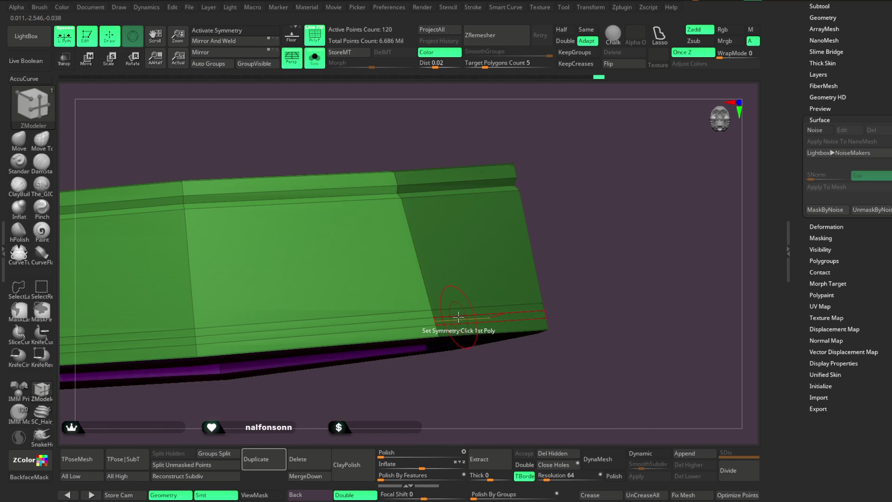
pyautogui.click(455, 316)
pyautogui.moveTo(535, 226)
pyautogui.mouseDown()
pyautogui.moveTo(545, 139)
pyautogui.moveTo(539, 232)
pyautogui.mouseUp()
pyautogui.moveTo(511, 177)
pyautogui.mouseDown()
pyautogui.moveTo(484, 155)
pyautogui.moveTo(454, 206)
pyautogui.mouseUp()
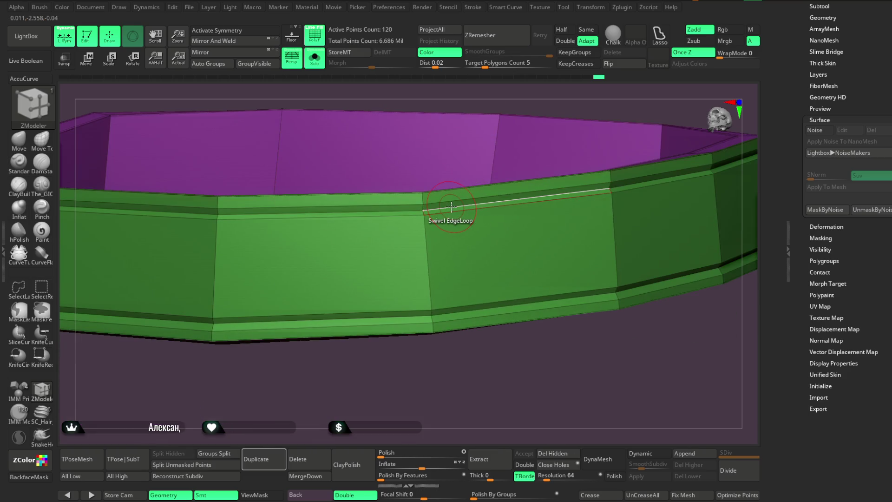
# Crease the strap's top and bottom edge loops using Crease EdgeLoop Complete.
pyautogui.press('space')
pyautogui.click(346, 299)
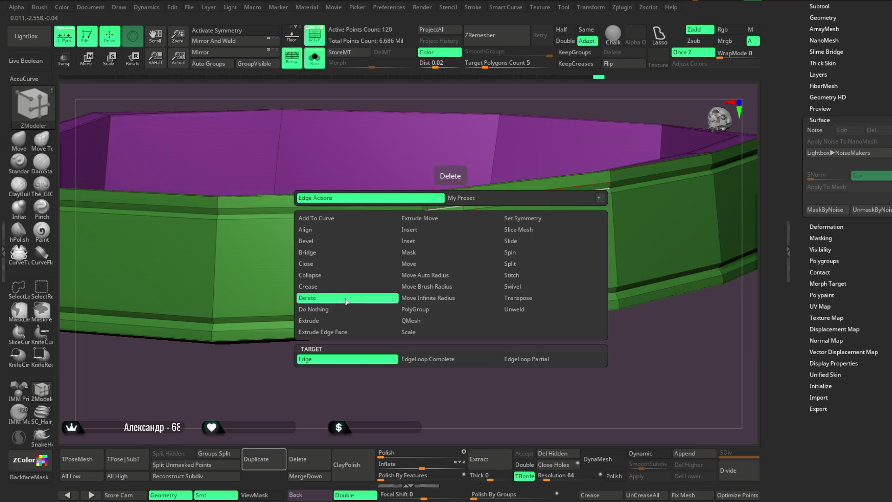
pyautogui.click(346, 286)
pyautogui.click(428, 359)
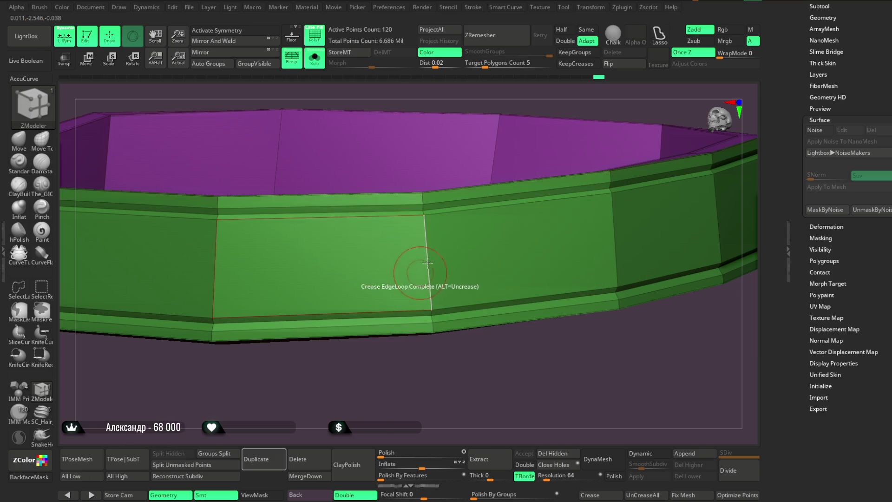
pyautogui.click(442, 207)
pyautogui.moveTo(425, 381)
pyautogui.mouseDown()
pyautogui.moveTo(427, 405)
pyautogui.moveTo(451, 311)
pyautogui.mouseUp()
pyautogui.click(451, 311)
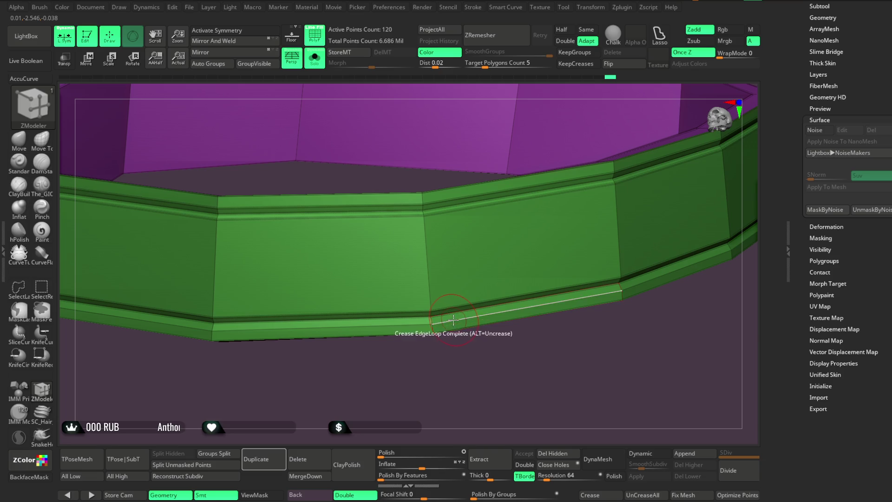
# Turn Solo off and preview the collar from the front with Dynamic subdivision on.
pyautogui.press('f')
pyautogui.moveTo(424, 325)
pyautogui.mouseDown()
pyautogui.moveTo(396, 392)
pyautogui.moveTo(399, 347)
pyautogui.mouseUp()
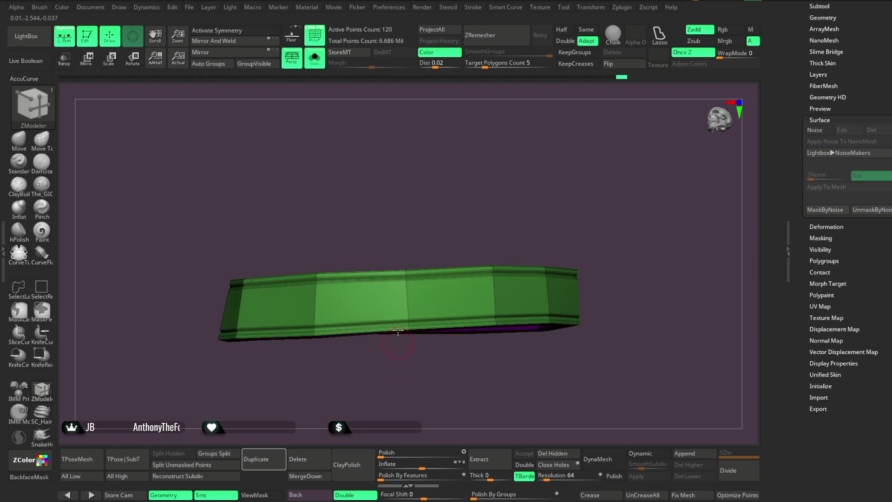
pyautogui.click(314, 57)
pyautogui.moveTo(552, 110); pyautogui.dragTo(585, 172, button='right')
pyautogui.click(646, 454)
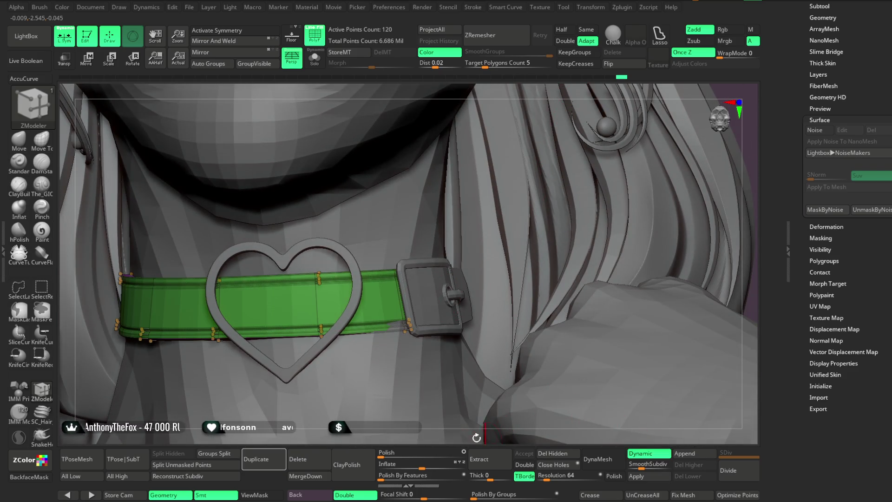
# Select the choker buckle subtool and frame it in a front view.
pyautogui.moveTo(578, 251)
pyautogui.keyDown('alt'); pyautogui.mouseDown(button='right')
pyautogui.moveTo(563, 191)
pyautogui.moveTo(591, 178)
pyautogui.moveTo(641, 217)
pyautogui.moveTo(627, 211)
pyautogui.moveTo(625, 338)
pyautogui.moveTo(396, 206)
pyautogui.mouseUp(button='right'); pyautogui.keyUp('alt')
pyautogui.moveTo(449, 91)
pyautogui.mouseDown(button='right')
pyautogui.moveTo(477, 93)
pyautogui.moveTo(409, 251)
pyautogui.mouseUp(button='right')
pyautogui.keyDown('alt'); pyautogui.click(405, 265); pyautogui.keyUp('alt')
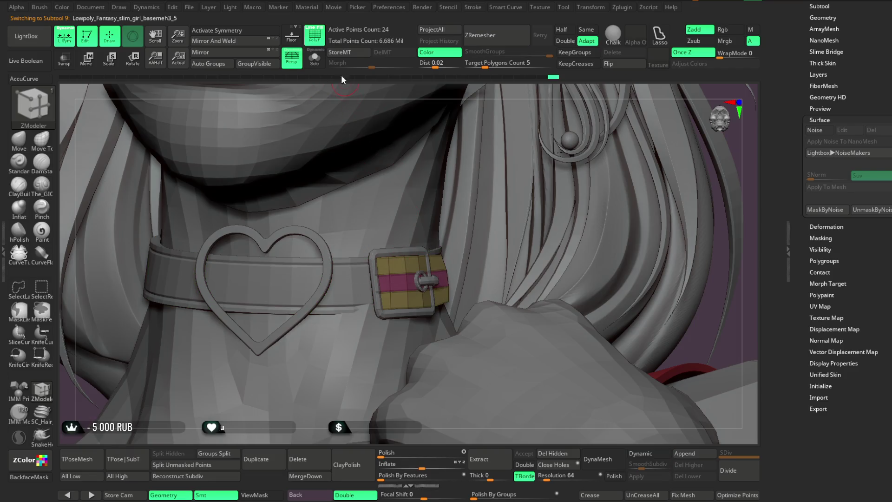
pyautogui.hotkey('shift', 'ctrl', 's')
pyautogui.moveTo(514, 197)
pyautogui.keyDown('ctrl'); pyautogui.mouseDown(button='right')
pyautogui.moveTo(503, 153)
pyautogui.moveTo(348, 106)
pyautogui.mouseUp(button='right'); pyautogui.keyUp('ctrl')
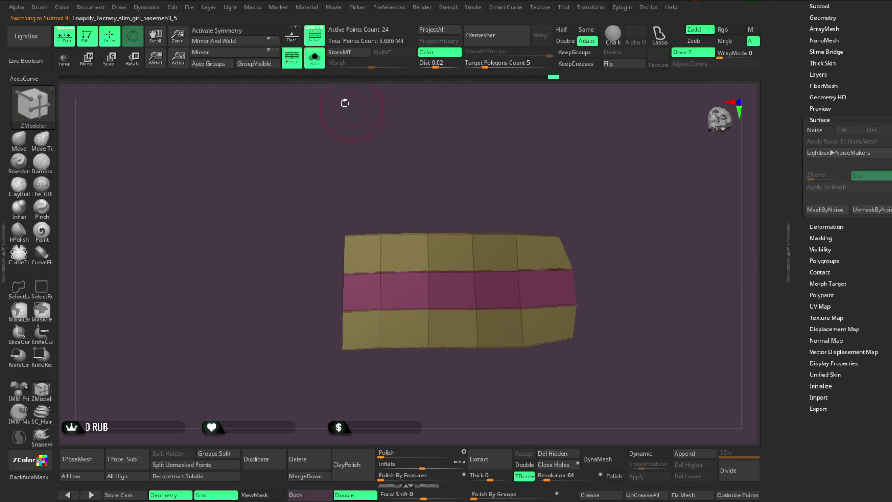
pyautogui.hotkey('shift', 'ctrl', 's')
# Insert edge loops across the buckle panel with ZModeler, undoing a misplaced loop.
pyautogui.press('space')
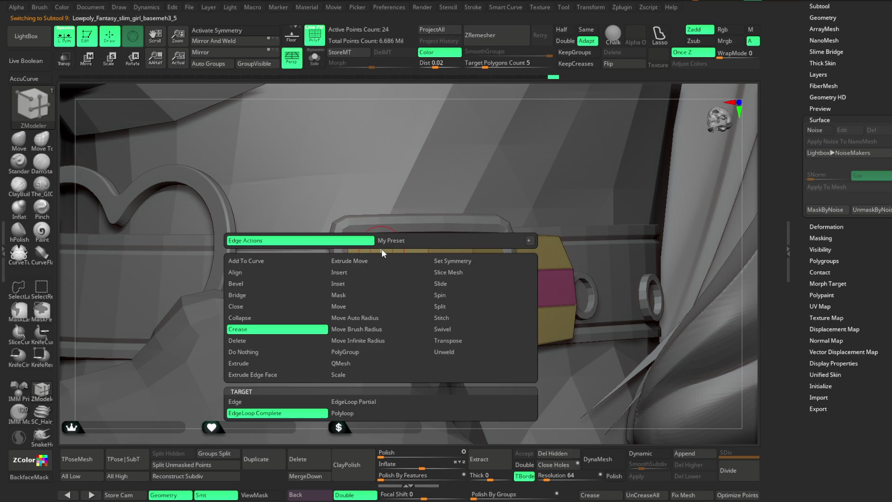
pyautogui.click(339, 272)
pyautogui.click(380, 247)
pyautogui.moveTo(471, 108); pyautogui.dragTo(458, 104, button='right')
pyautogui.click(380, 332)
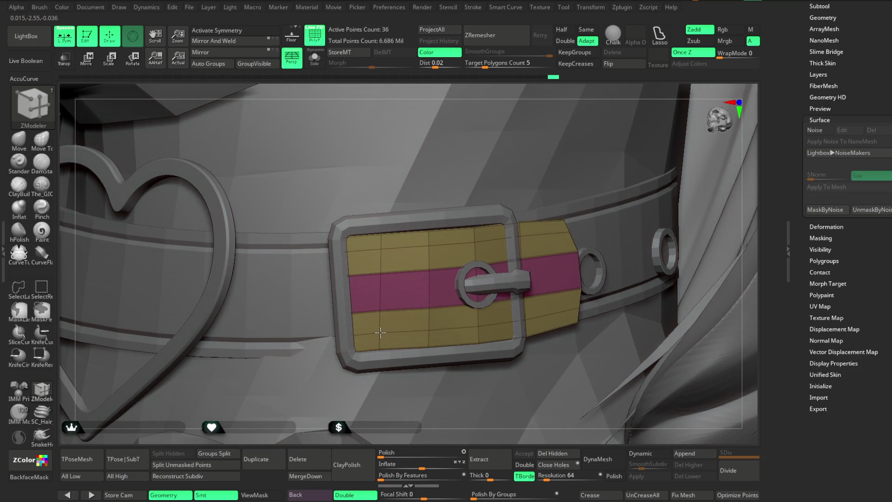
pyautogui.press('space')
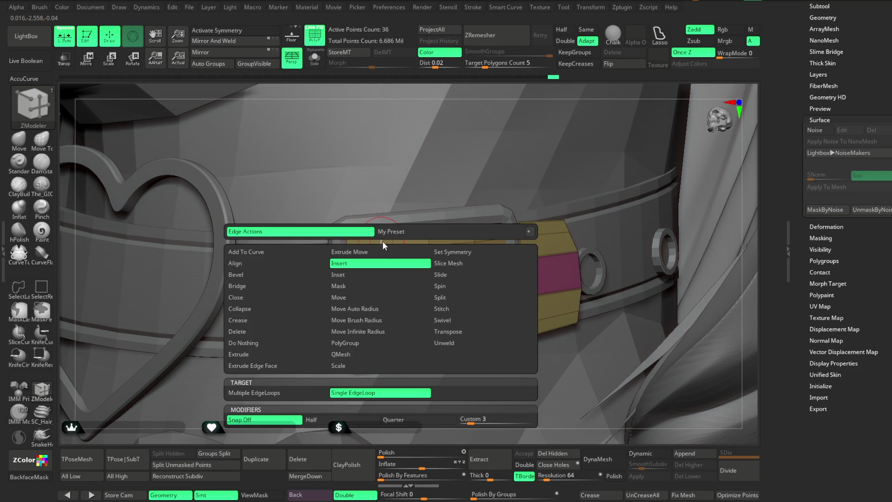
pyautogui.click(381, 255)
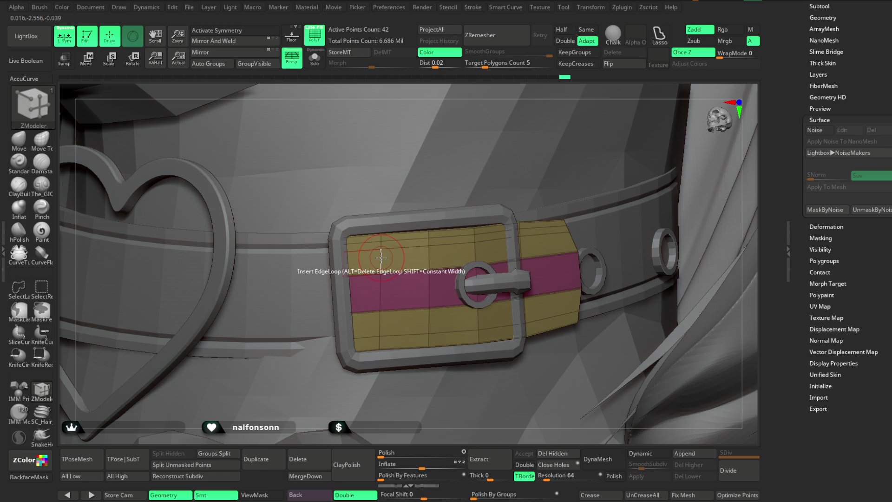
pyautogui.hotkey('ctrl', 'z')
# Insert more edge loops across the buckle's upper and lower yellow bands.
pyautogui.press('space')
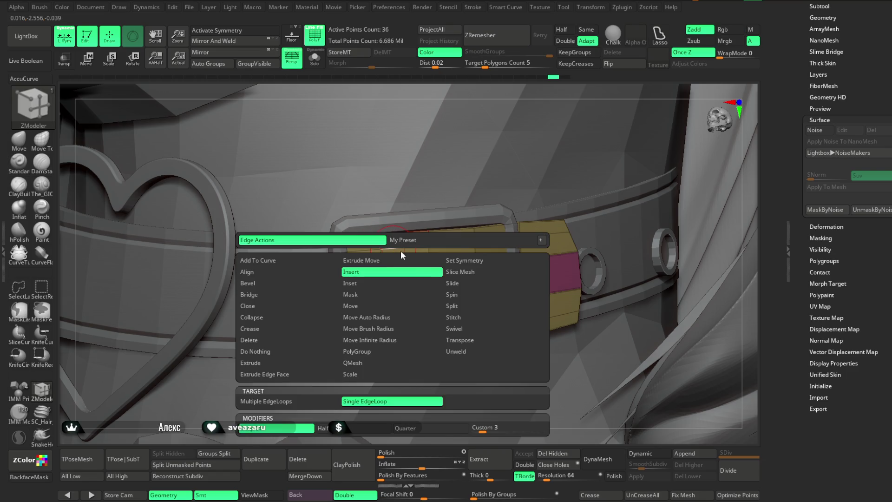
pyautogui.click(455, 283)
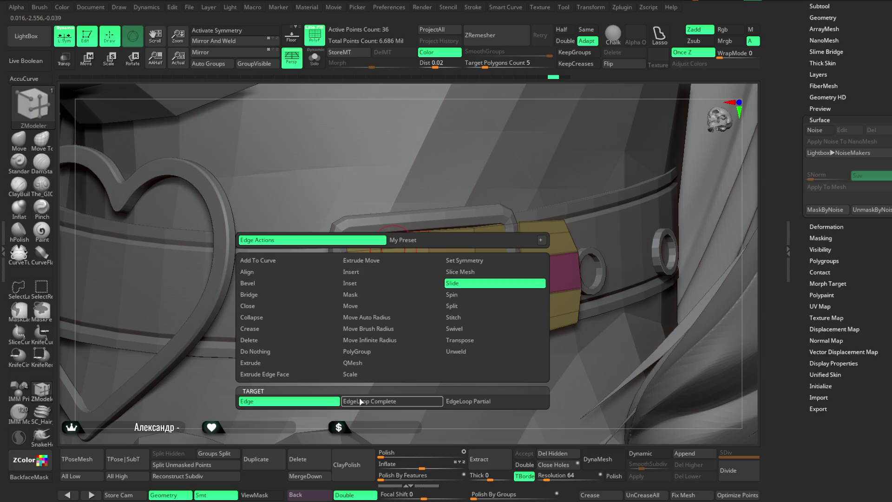
pyautogui.click(358, 401)
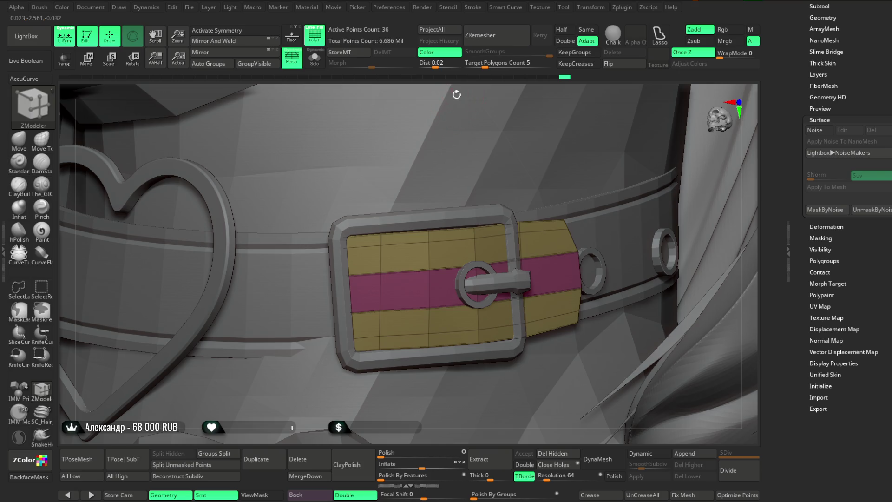
pyautogui.moveTo(456, 93); pyautogui.dragTo(353, 237)
pyautogui.press('space')
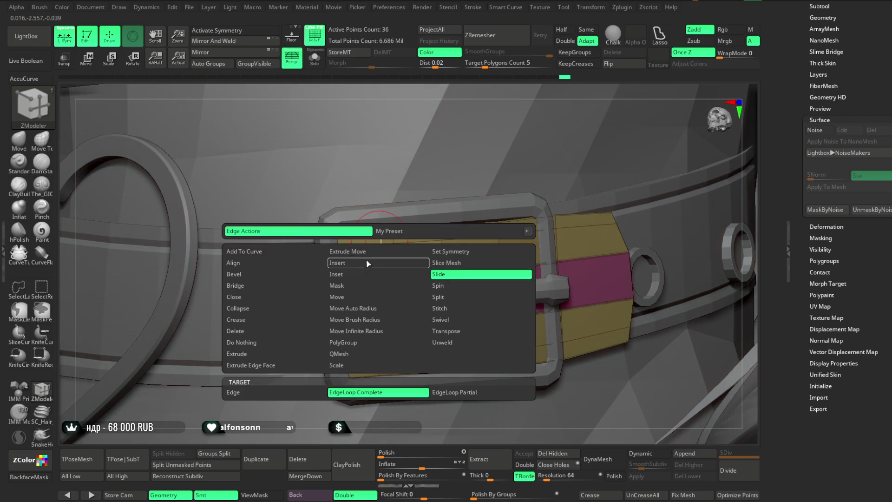
pyautogui.click(368, 263)
pyautogui.click(380, 236)
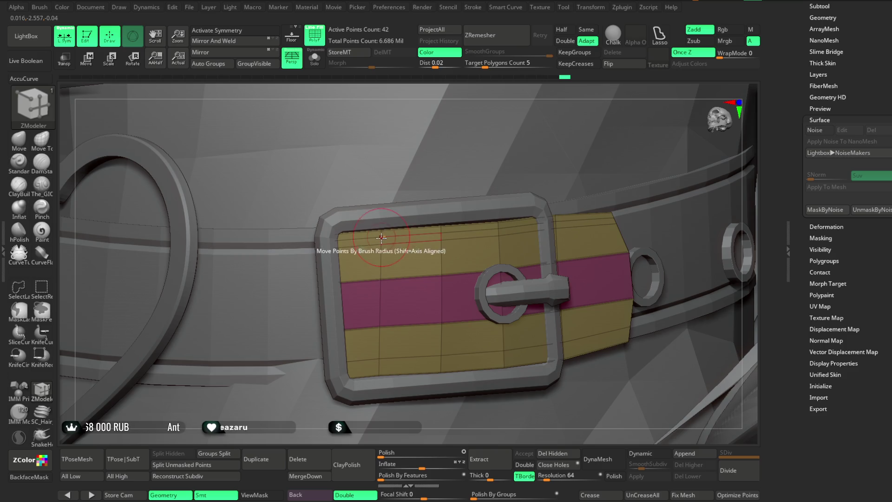
pyautogui.click(380, 251)
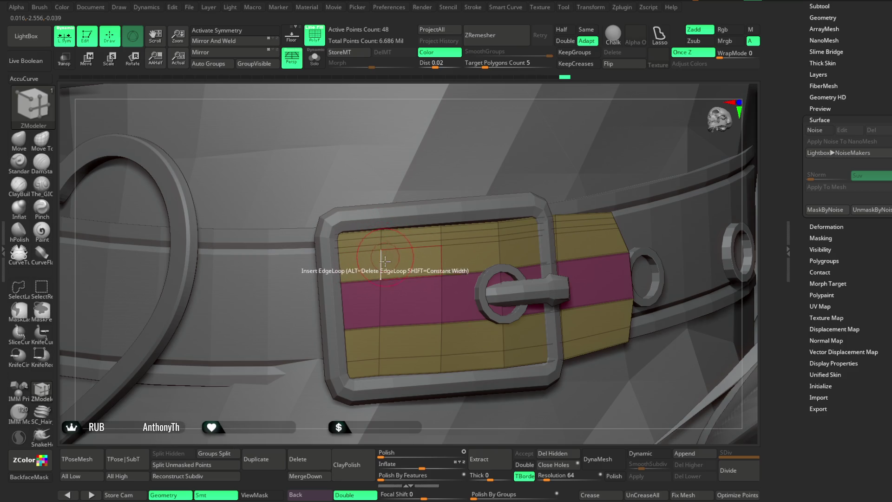
pyautogui.click(380, 351)
pyautogui.click(380, 354)
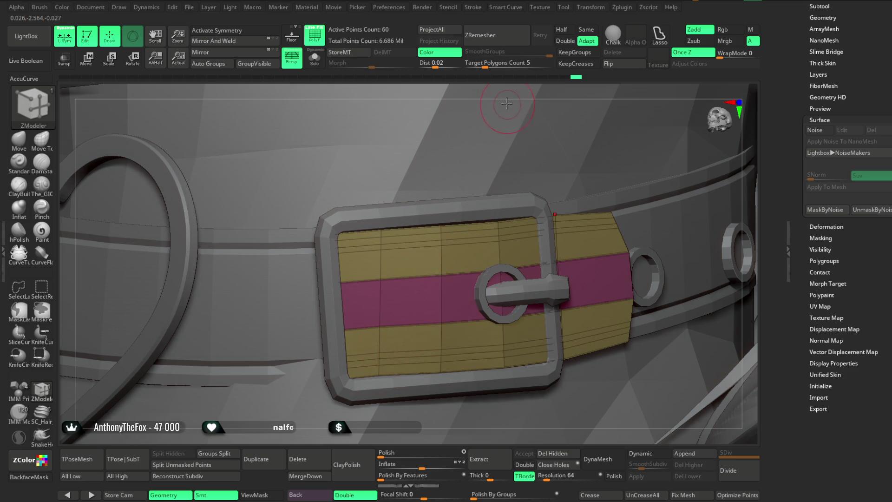
# Zoom back out to the whole bust, turn off PolyFrame, and select the base-mesh body.
pyautogui.moveTo(506, 90); pyautogui.dragTo(367, 246)
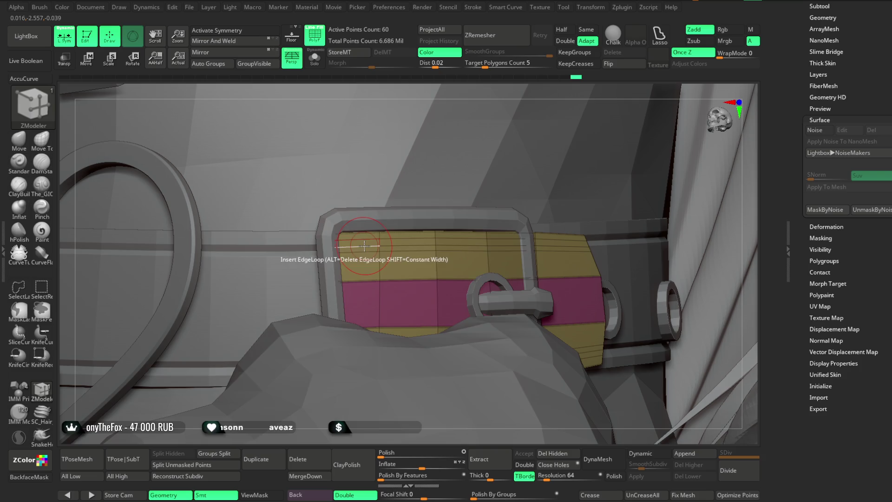
pyautogui.press('space')
pyautogui.click(432, 258)
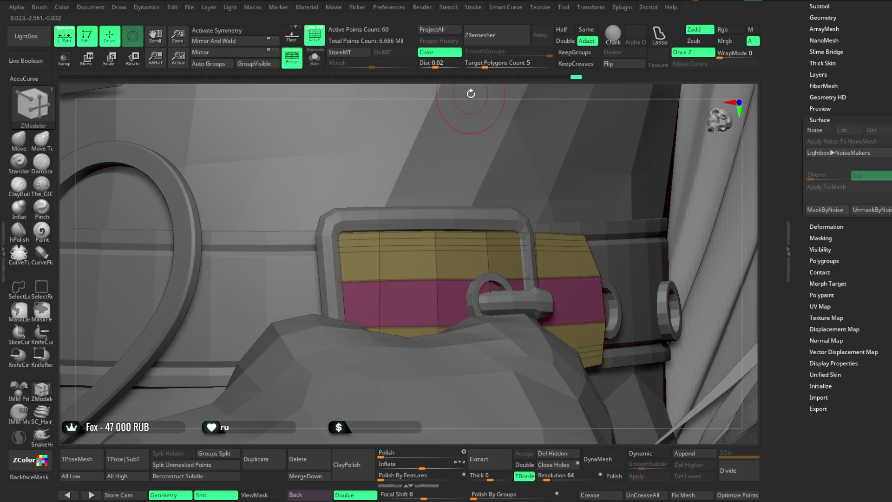
pyautogui.moveTo(470, 94); pyautogui.dragTo(409, 199)
pyautogui.click(354, 243)
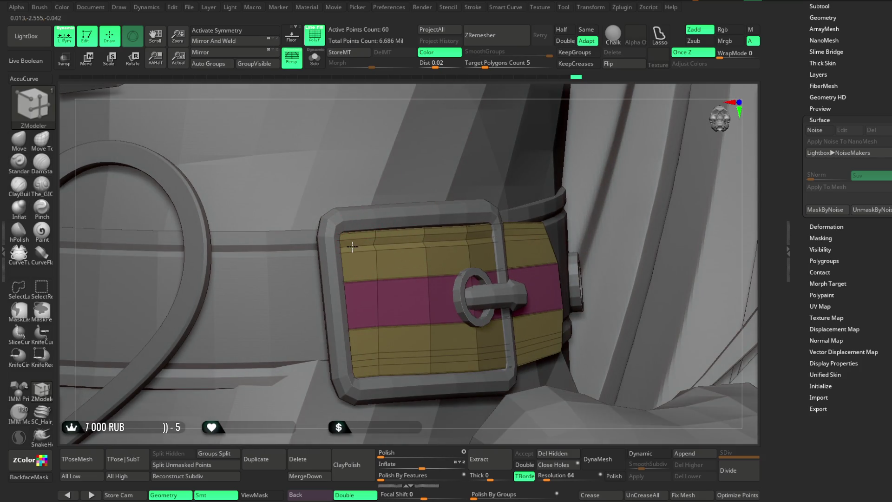
pyautogui.moveTo(517, 108); pyautogui.dragTo(365, 359)
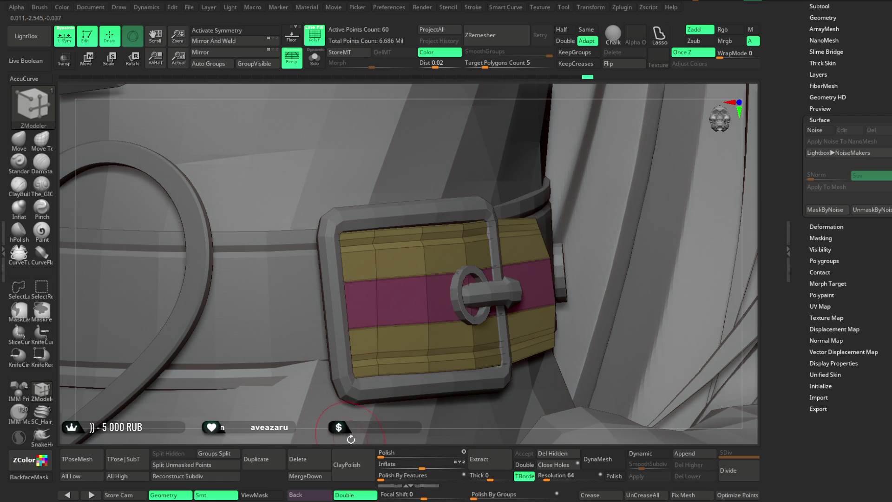
pyautogui.keyDown('alt'); pyautogui.moveTo(350, 437); pyautogui.dragTo(442, 125); pyautogui.keyUp('alt')
pyautogui.hotkey('shift', 'f')
pyautogui.moveTo(679, 296)
pyautogui.keyDown('alt'); pyautogui.mouseDown()
pyautogui.moveTo(638, 192)
pyautogui.moveTo(622, 201)
pyautogui.moveTo(623, 215)
pyautogui.moveTo(597, 213)
pyautogui.moveTo(608, 218)
pyautogui.moveTo(601, 211)
pyautogui.moveTo(603, 302)
pyautogui.moveTo(619, 215)
pyautogui.moveTo(622, 232)
pyautogui.moveTo(533, 326)
pyautogui.mouseUp(); pyautogui.keyUp('alt')
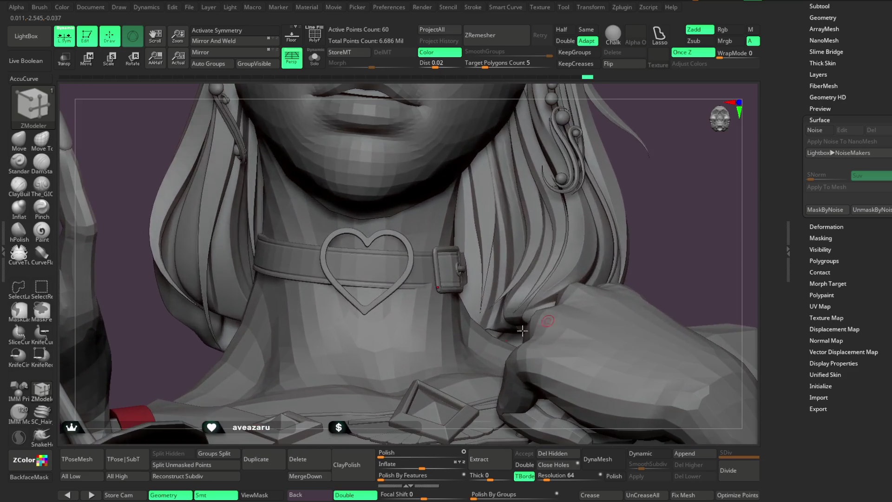
pyautogui.keyDown('alt'); pyautogui.click(433, 338); pyautogui.keyUp('alt')
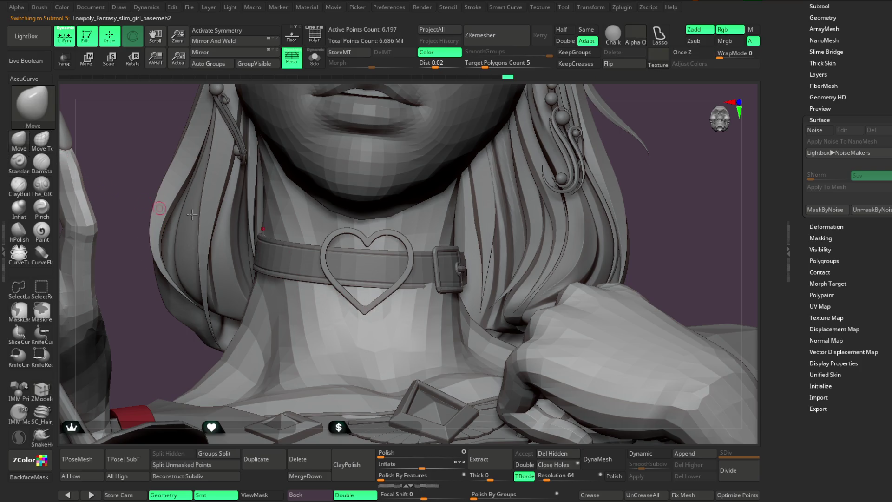
# Select the choker strap (Subtool 7) and pick the IMM ModelKit brush.
pyautogui.press('space')
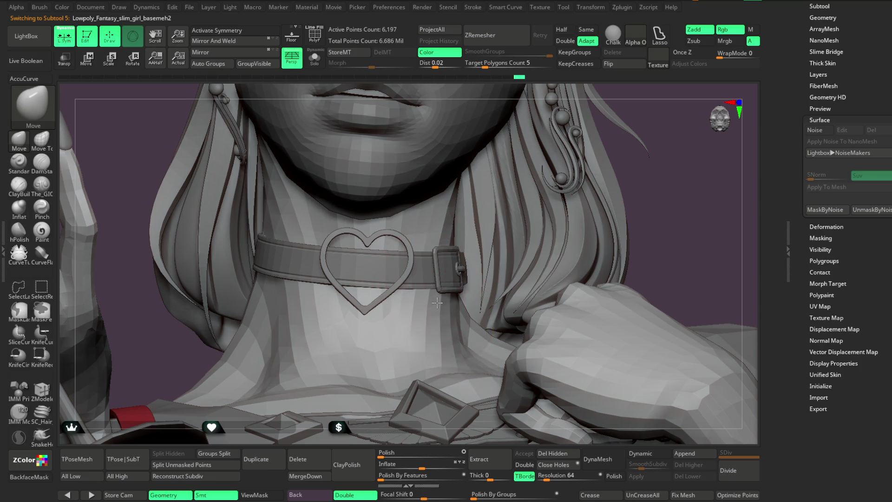
pyautogui.moveTo(652, 183); pyautogui.dragTo(467, 302)
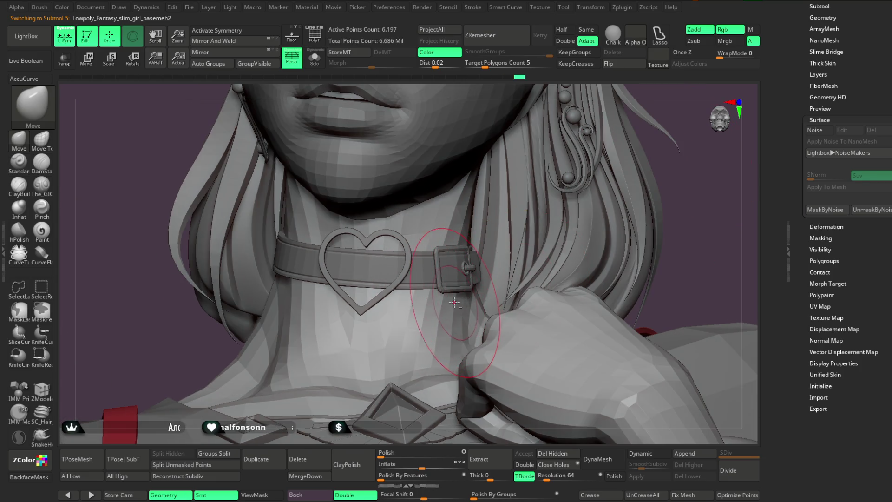
pyautogui.moveTo(678, 228); pyautogui.dragTo(317, 303)
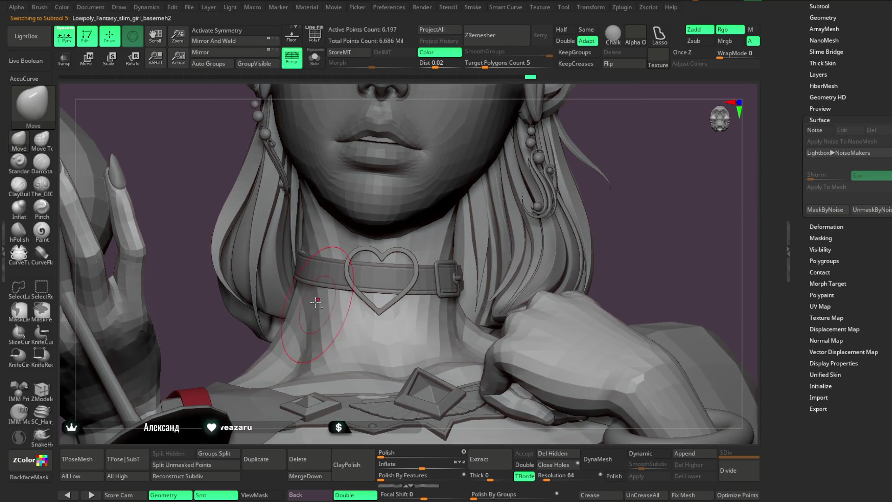
pyautogui.moveTo(523, 226)
pyautogui.mouseDown()
pyautogui.moveTo(571, 235)
pyautogui.moveTo(578, 185)
pyautogui.moveTo(568, 192)
pyautogui.moveTo(567, 255)
pyautogui.moveTo(558, 196)
pyautogui.moveTo(571, 314)
pyautogui.moveTo(343, 325)
pyautogui.mouseUp()
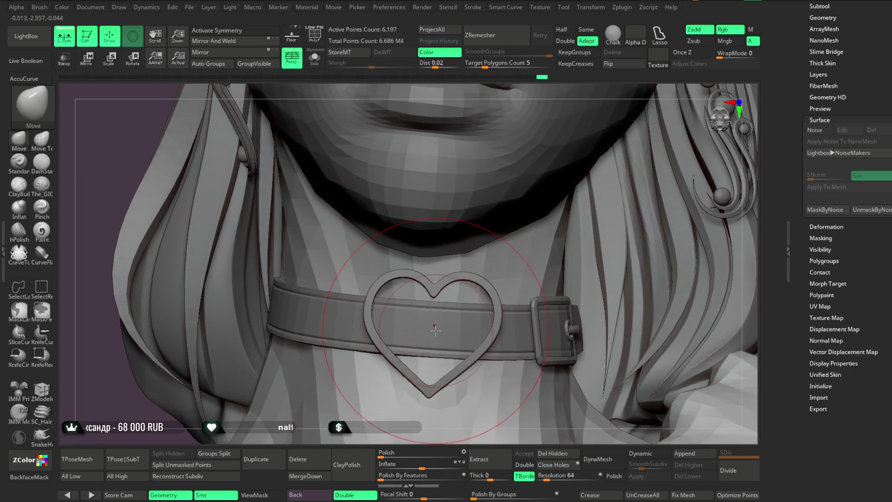
pyautogui.keyDown('alt'); pyautogui.click(370, 353); pyautogui.keyUp('alt')
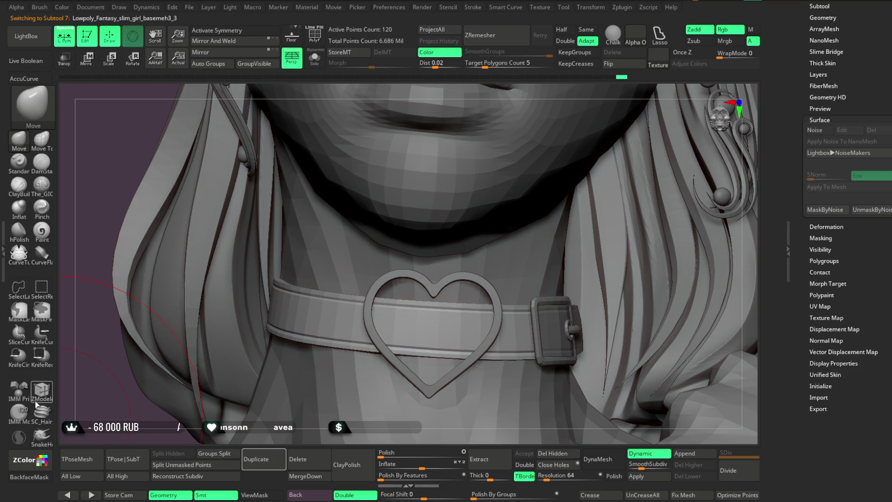
pyautogui.click(20, 411)
# Insert a round Fasteners stud from the MultiMesh gallery into the middle of the heart.
pyautogui.press('m')
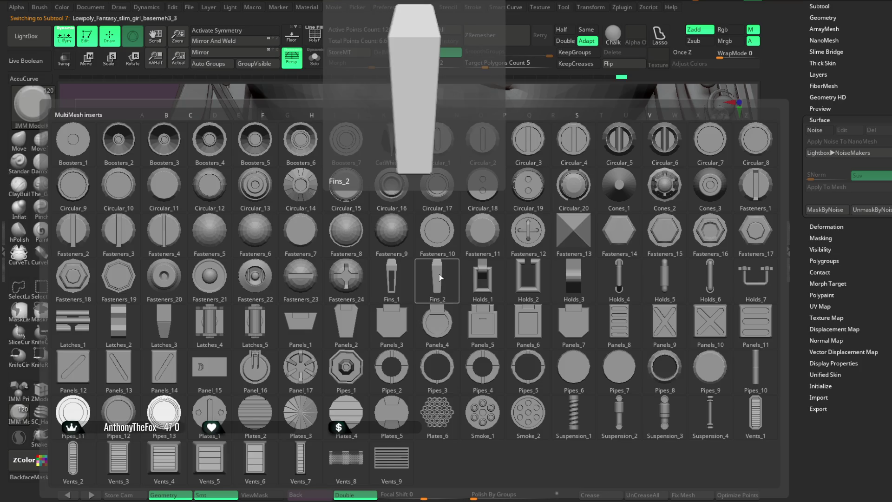
pyautogui.click(369, 245)
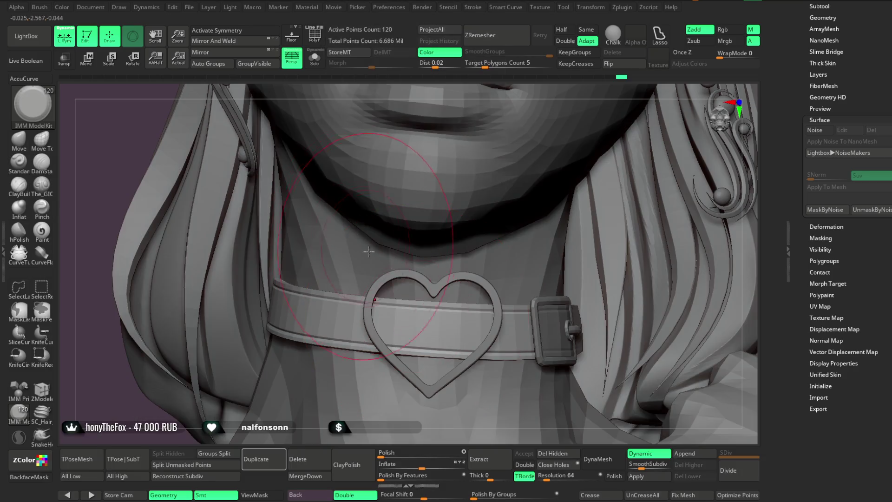
pyautogui.click(430, 331)
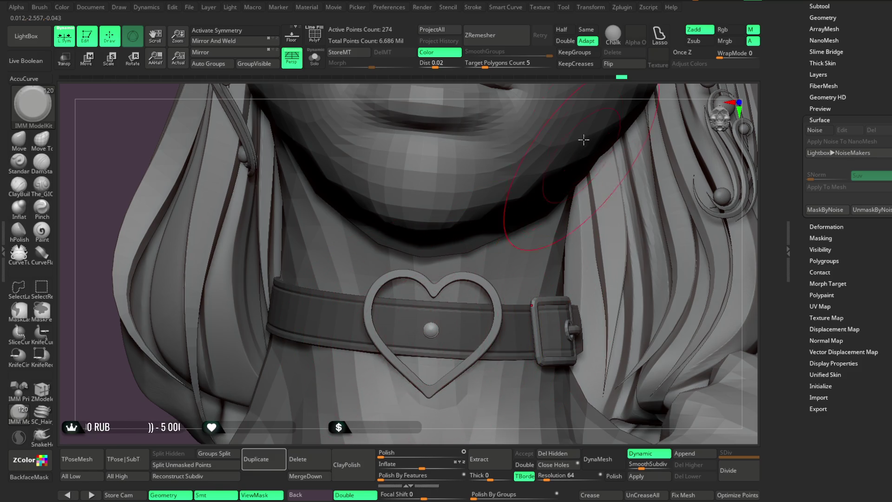
pyautogui.moveTo(579, 87); pyautogui.dragTo(531, 237, button='right')
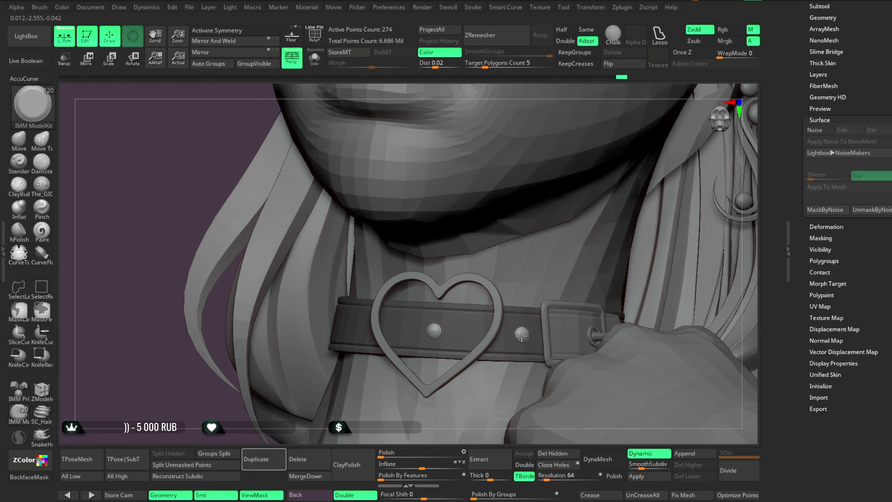
pyautogui.moveTo(587, 99); pyautogui.dragTo(389, 320)
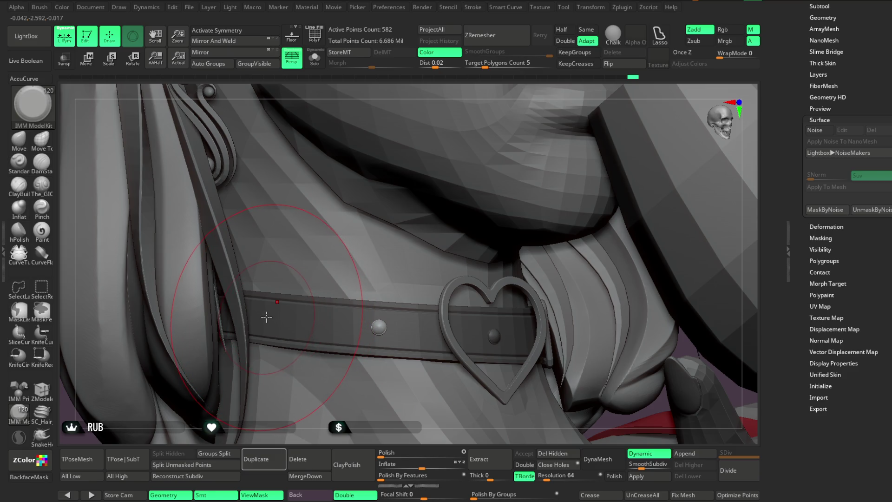
pyautogui.moveTo(302, 440)
pyautogui.keyDown('ctrl'); pyautogui.mouseDown(button='right')
pyautogui.moveTo(522, 163)
pyautogui.moveTo(497, 169)
pyautogui.moveTo(503, 205)
pyautogui.moveTo(478, 218)
pyautogui.moveTo(491, 217)
pyautogui.moveTo(502, 277)
pyautogui.moveTo(492, 195)
pyautogui.moveTo(493, 208)
pyautogui.moveTo(504, 200)
pyautogui.moveTo(504, 211)
pyautogui.moveTo(494, 189)
pyautogui.moveTo(495, 199)
pyautogui.moveTo(512, 191)
pyautogui.moveTo(508, 229)
pyautogui.moveTo(593, 225)
pyautogui.moveTo(549, 144)
pyautogui.mouseUp(button='right'); pyautogui.keyUp('ctrl')
# Select Extract3 and place round studs along both sides of the chest strap, undoing misplaced ones.
pyautogui.keyDown('alt'); pyautogui.click(504, 188); pyautogui.keyUp('alt')
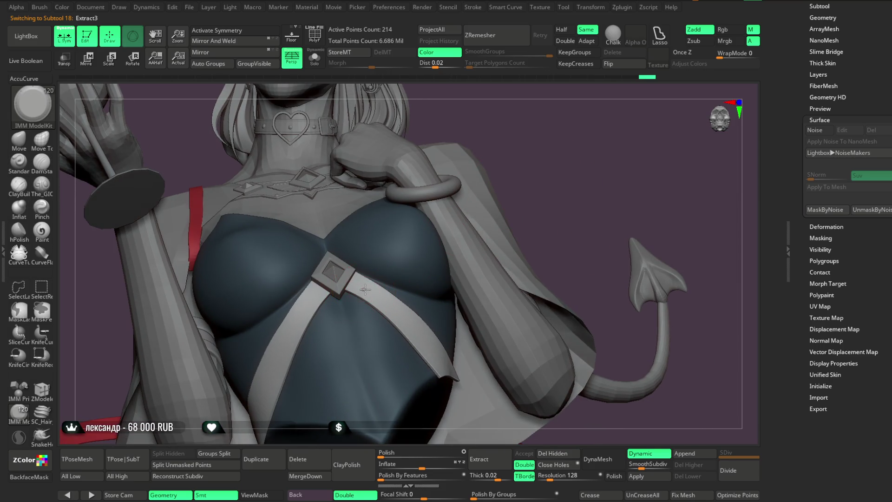
pyautogui.moveTo(571, 186)
pyautogui.keyDown('ctrl'); pyautogui.mouseDown(button='right')
pyautogui.moveTo(557, 154)
pyautogui.moveTo(469, 251)
pyautogui.mouseUp(button='right'); pyautogui.keyUp('ctrl')
pyautogui.keyDown('alt'); pyautogui.click(357, 266); pyautogui.keyUp('alt')
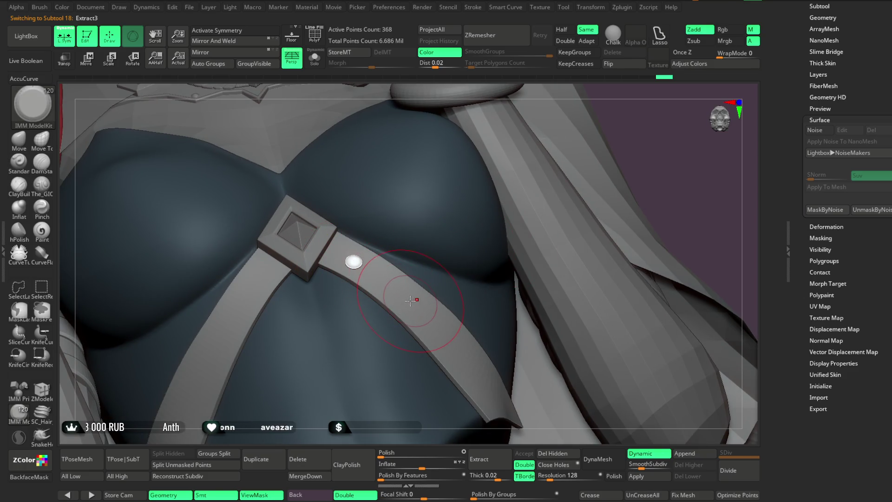
pyautogui.keyDown('alt'); pyautogui.click(420, 312); pyautogui.keyUp('alt')
pyautogui.moveTo(420, 313)
pyautogui.mouseDown(button='right')
pyautogui.moveTo(393, 325)
pyautogui.moveTo(402, 330)
pyautogui.mouseUp(button='right')
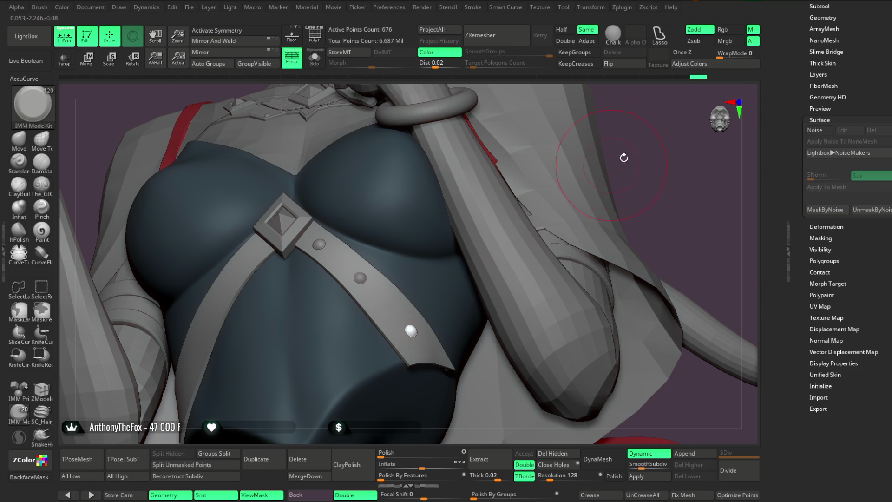
pyautogui.hotkey('ctrl', 'z')
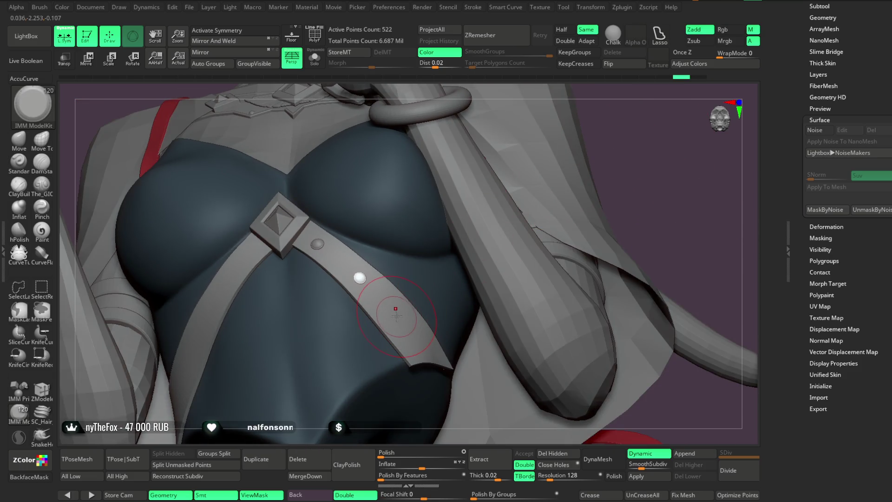
pyautogui.keyDown('alt'); pyautogui.click(400, 320); pyautogui.keyUp('alt')
pyautogui.moveTo(492, 209)
pyautogui.mouseDown(button='right')
pyautogui.moveTo(650, 149)
pyautogui.moveTo(597, 139)
pyautogui.moveTo(513, 173)
pyautogui.mouseUp(button='right')
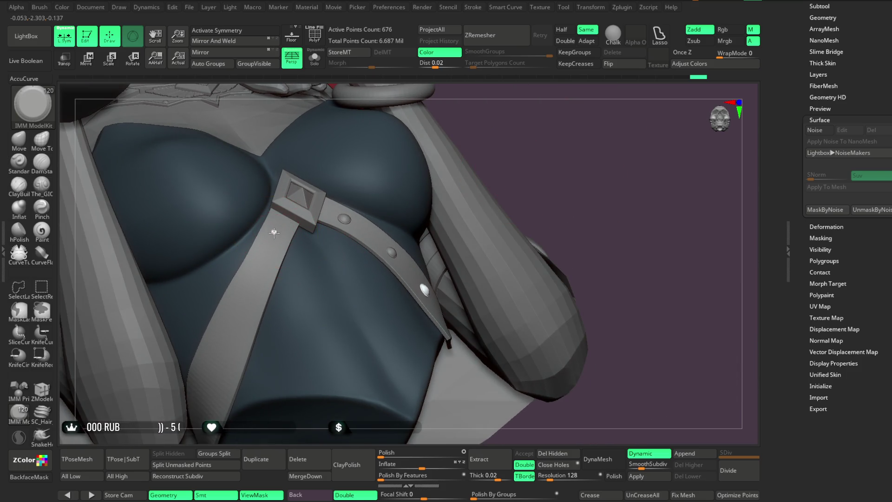
pyautogui.hotkey('ctrl', 'z')
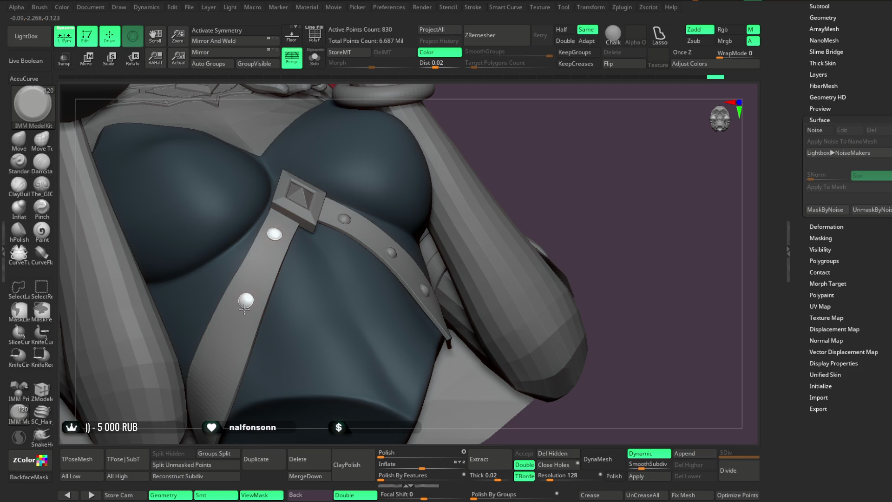
pyautogui.click(244, 310)
pyautogui.moveTo(378, 217); pyautogui.dragTo(430, 209, button='right')
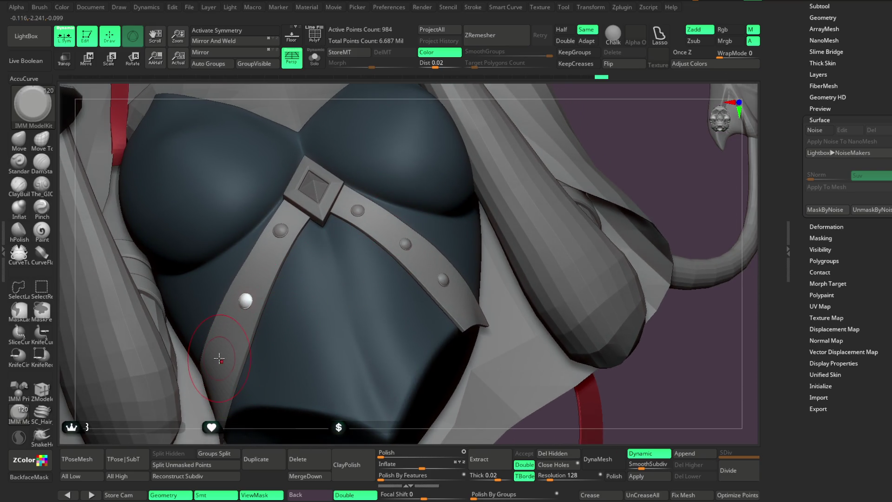
pyautogui.moveTo(269, 437)
pyautogui.keyDown('alt'); pyautogui.mouseDown(button='right')
pyautogui.moveTo(206, 315)
pyautogui.moveTo(430, 189)
pyautogui.moveTo(426, 183)
pyautogui.moveTo(531, 198)
pyautogui.mouseUp(button='right'); pyautogui.keyUp('alt')
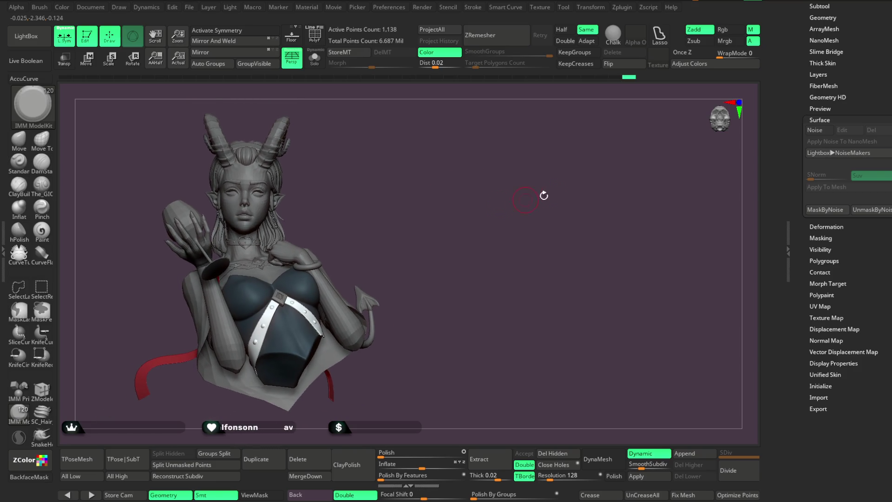
pyautogui.scroll(3, 848, 232)
# Show the Subtool list, select the arms-and-torso base mesh (subtool 5), and turn on PolyFrame.
pyautogui.click(833, 133)
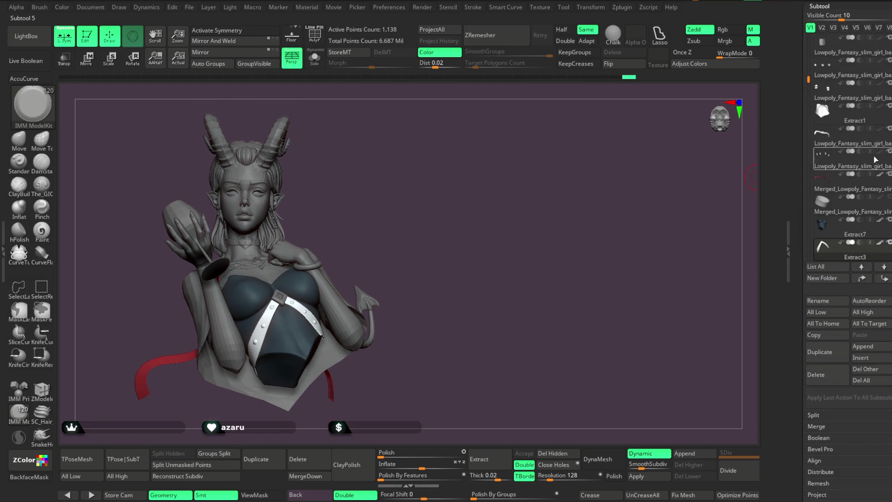
pyautogui.moveTo(492, 234)
pyautogui.mouseDown(button='right')
pyautogui.moveTo(465, 243)
pyautogui.moveTo(464, 225)
pyautogui.moveTo(459, 231)
pyautogui.mouseUp(button='right')
pyautogui.scroll(10, 460, 232)
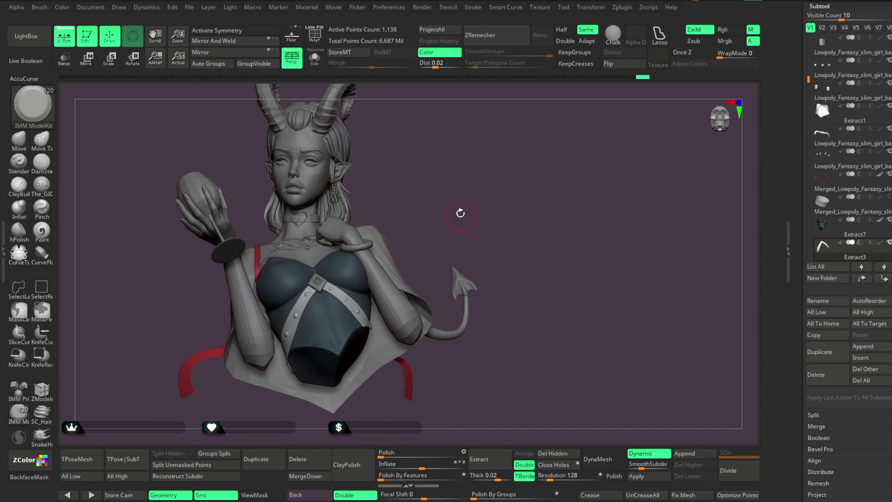
pyautogui.scroll(-8, 479, 207)
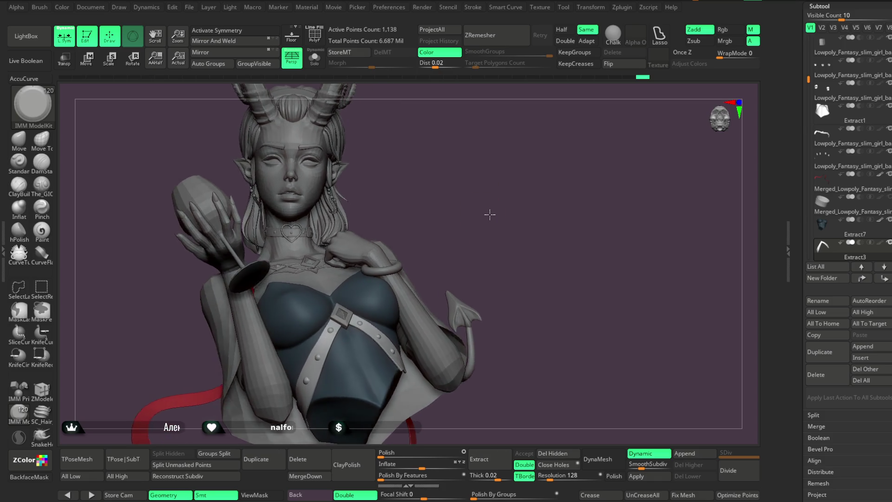
pyautogui.moveTo(491, 220)
pyautogui.mouseDown(button='right')
pyautogui.moveTo(481, 207)
pyautogui.moveTo(494, 206)
pyautogui.mouseUp(button='right')
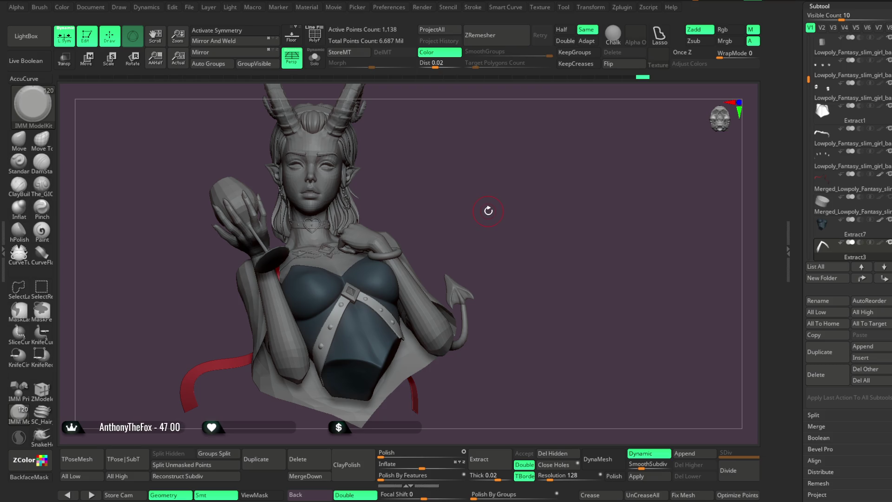
pyautogui.moveTo(488, 211); pyautogui.dragTo(488, 205, button='right')
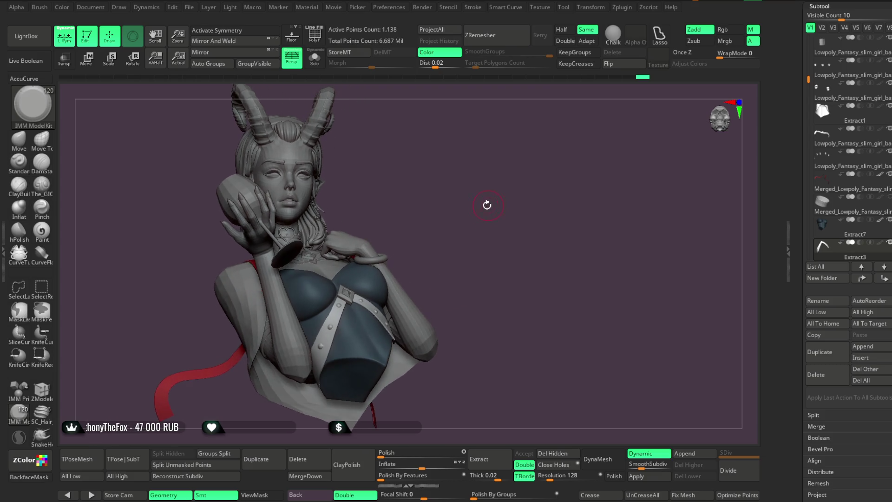
pyautogui.keyDown('alt'); pyautogui.click(299, 327); pyautogui.keyUp('alt')
pyautogui.hotkey('shift', 'f')
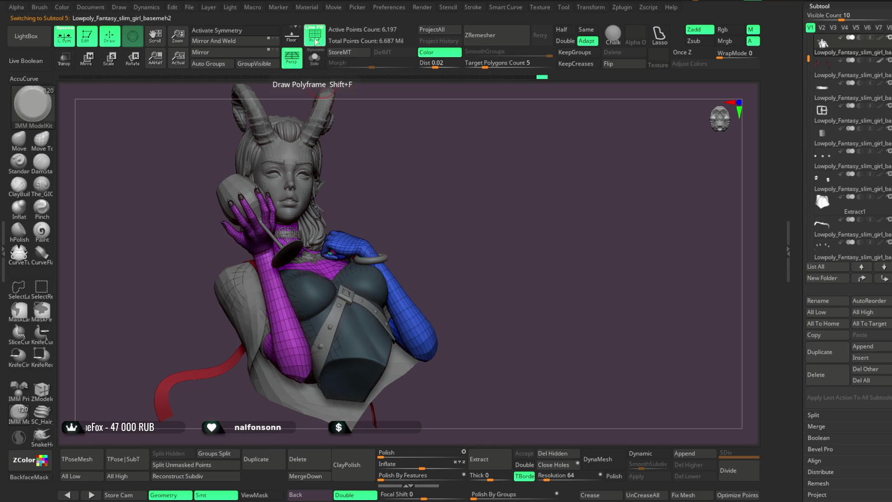
# Solo the base mesh, duplicate it, and lasso-hide everything except a forearm band.
pyautogui.hotkey('ctrl', 'shift', 's')
pyautogui.moveTo(344, 94)
pyautogui.mouseDown(button='right')
pyautogui.moveTo(450, 189)
pyautogui.moveTo(501, 127)
pyautogui.moveTo(479, 145)
pyautogui.moveTo(484, 192)
pyautogui.mouseUp(button='right')
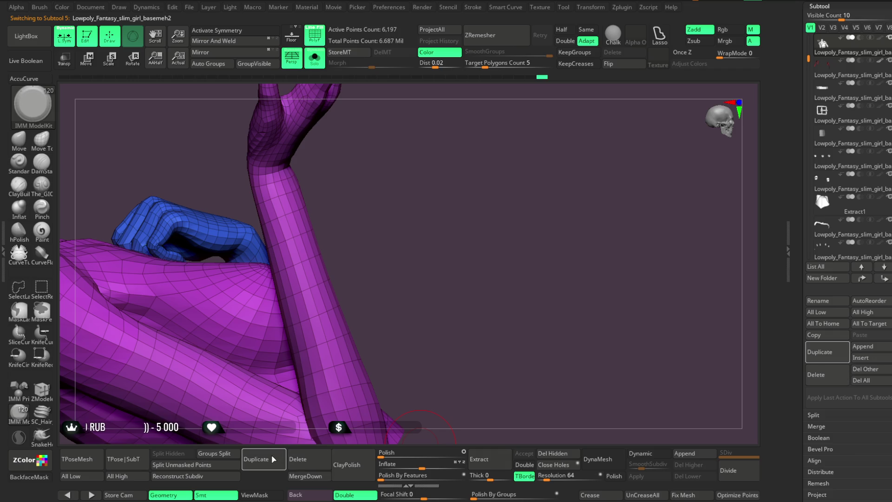
pyautogui.click(256, 458)
pyautogui.moveTo(406, 285)
pyautogui.mouseDown(button='right')
pyautogui.moveTo(465, 204)
pyautogui.moveTo(436, 209)
pyautogui.mouseUp(button='right')
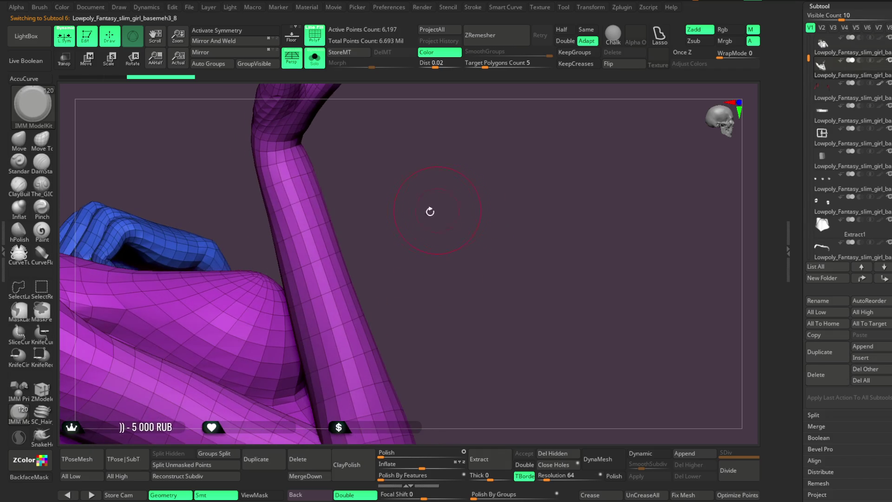
pyautogui.click(18, 290)
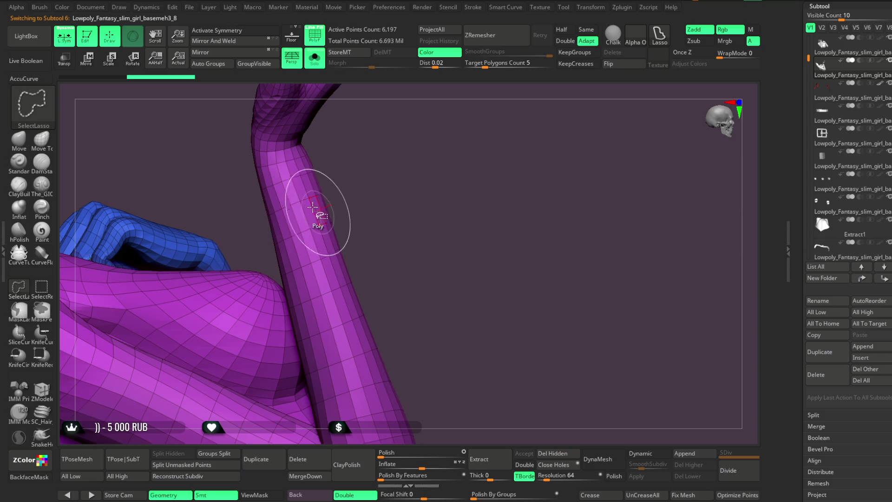
pyautogui.keyDown('ctrl'); pyautogui.keyDown('shift'); pyautogui.click(300, 206); pyautogui.keyUp('shift'); pyautogui.keyUp('ctrl')
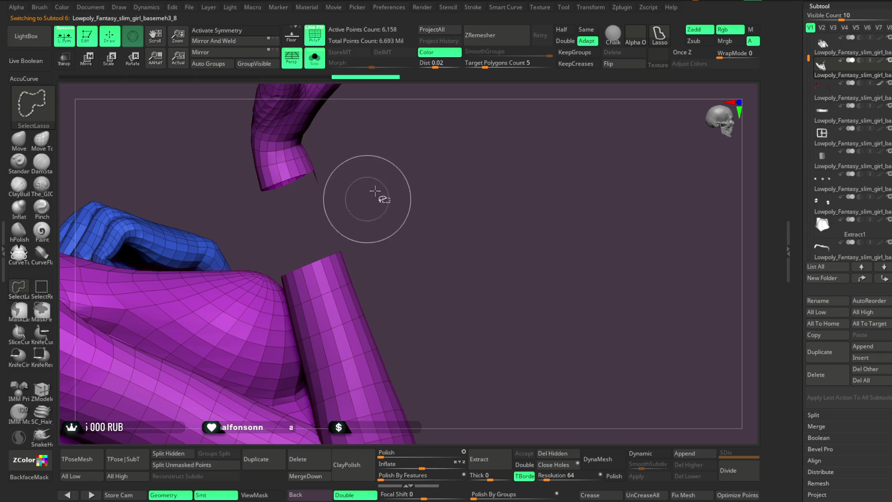
pyautogui.keyDown('ctrl'); pyautogui.keyDown('shift'); pyautogui.click(369, 205); pyautogui.keyUp('shift'); pyautogui.keyUp('ctrl')
# Delete the hidden geometry, inflate the band slightly, and turn Solo off to view the cuff.
pyautogui.moveTo(429, 183)
pyautogui.mouseDown(button='right')
pyautogui.moveTo(397, 183)
pyautogui.moveTo(402, 158)
pyautogui.moveTo(409, 183)
pyautogui.moveTo(425, 163)
pyautogui.moveTo(416, 154)
pyautogui.mouseUp(button='right')
pyautogui.press('space')
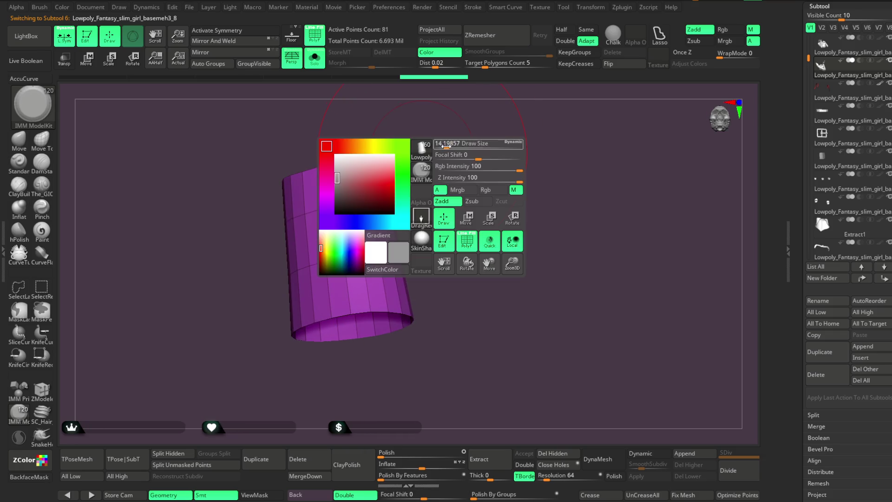
pyautogui.click(562, 455)
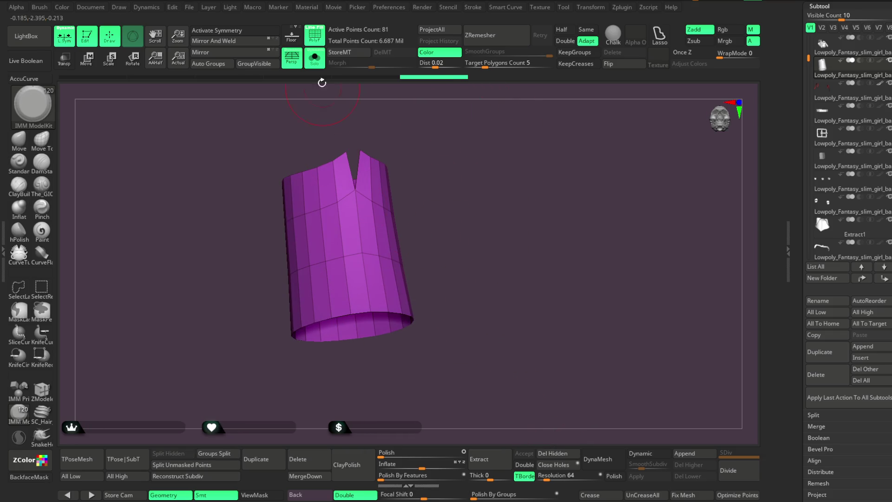
pyautogui.moveTo(413, 465); pyautogui.dragTo(424, 465)
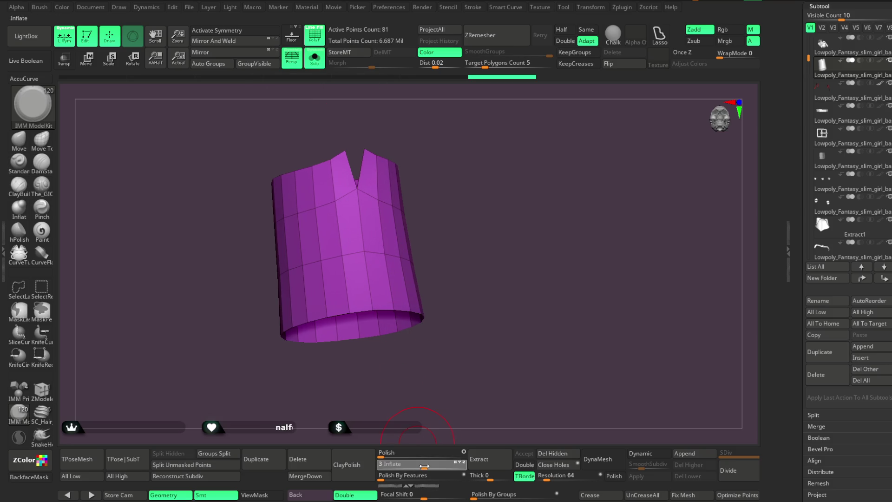
pyautogui.click(314, 58)
pyautogui.moveTo(472, 94)
pyautogui.mouseDown()
pyautogui.moveTo(455, 81)
pyautogui.moveTo(507, 55)
pyautogui.mouseUp()
pyautogui.moveTo(404, 195)
pyautogui.mouseDown()
pyautogui.moveTo(390, 163)
pyautogui.moveTo(396, 177)
pyautogui.mouseUp()
pyautogui.click(43, 140)
pyautogui.hotkey('ctrl', 'z')
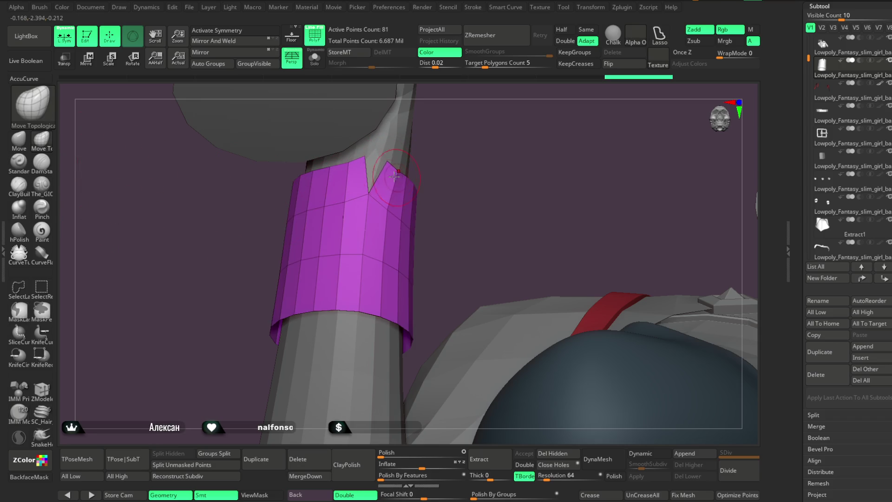
# Pull the V-notch vertices down with ZModeler to flatten the cuff's top rim.
pyautogui.moveTo(460, 189)
pyautogui.mouseDown()
pyautogui.moveTo(440, 153)
pyautogui.moveTo(456, 154)
pyautogui.moveTo(456, 139)
pyautogui.mouseUp()
pyautogui.press('f')
pyautogui.moveTo(462, 265)
pyautogui.mouseDown()
pyautogui.moveTo(458, 155)
pyautogui.moveTo(474, 189)
pyautogui.mouseUp()
pyautogui.rightClick(485, 162)
pyautogui.click(42, 390)
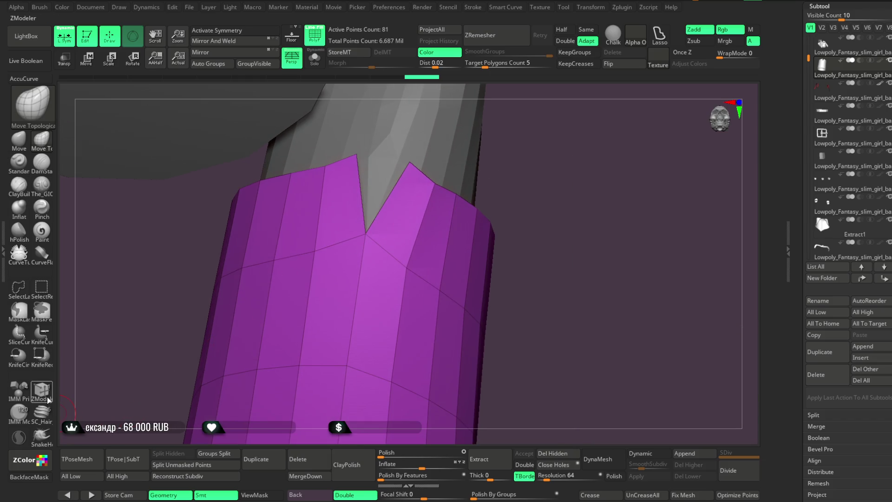
pyautogui.moveTo(357, 154); pyautogui.dragTo(376, 162)
pyautogui.moveTo(365, 234); pyautogui.dragTo(363, 251)
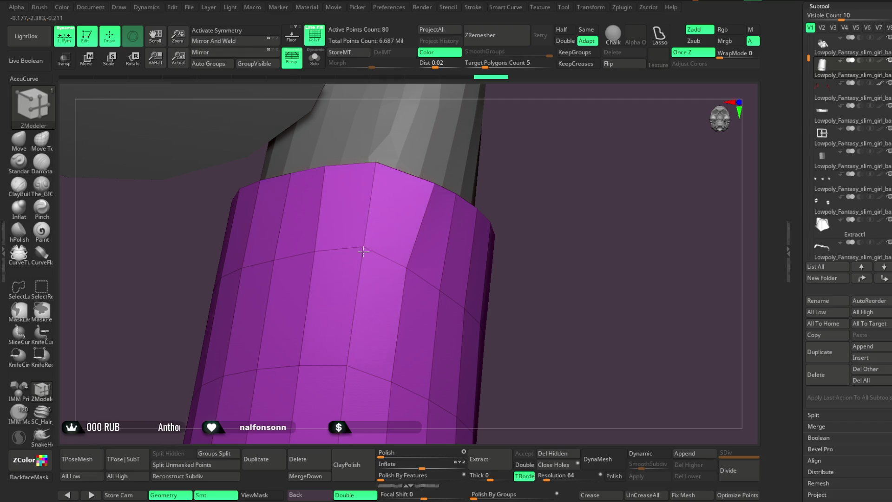
pyautogui.moveTo(525, 175); pyautogui.dragTo(478, 185)
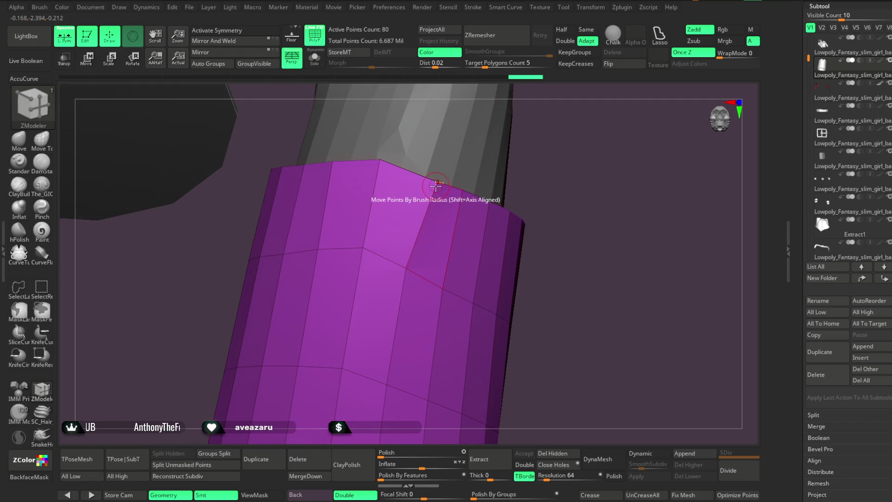
pyautogui.moveTo(547, 165)
pyautogui.mouseDown()
pyautogui.moveTo(459, 207)
pyautogui.moveTo(510, 175)
pyautogui.mouseUp()
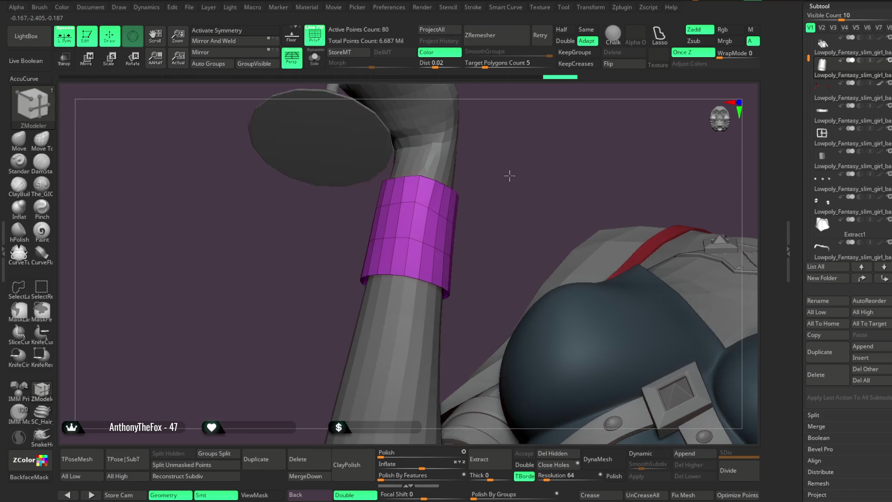
# Deflate the cuff slightly inward, switch to the Move brush, and view it from the front.
pyautogui.moveTo(422, 466); pyautogui.dragTo(419, 466)
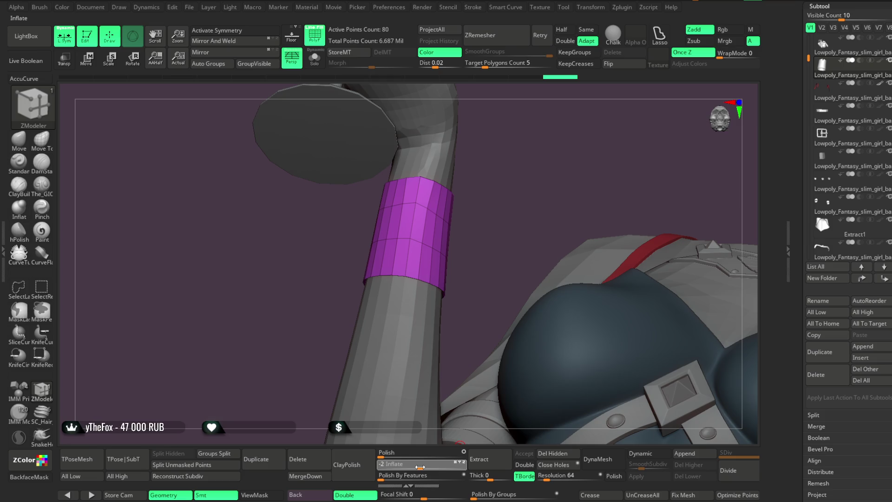
pyautogui.moveTo(538, 235)
pyautogui.mouseDown()
pyautogui.moveTo(528, 195)
pyautogui.moveTo(599, 203)
pyautogui.moveTo(616, 160)
pyautogui.mouseUp()
pyautogui.press('b')
pyautogui.press('m')
pyautogui.press('v')
pyautogui.moveTo(235, 247)
pyautogui.mouseDown()
pyautogui.moveTo(214, 210)
pyautogui.moveTo(235, 220)
pyautogui.mouseUp()
pyautogui.moveTo(508, 180)
pyautogui.mouseDown()
pyautogui.moveTo(494, 189)
pyautogui.moveTo(494, 205)
pyautogui.moveTo(434, 205)
pyautogui.moveTo(416, 227)
pyautogui.mouseUp()
pyautogui.press('space')
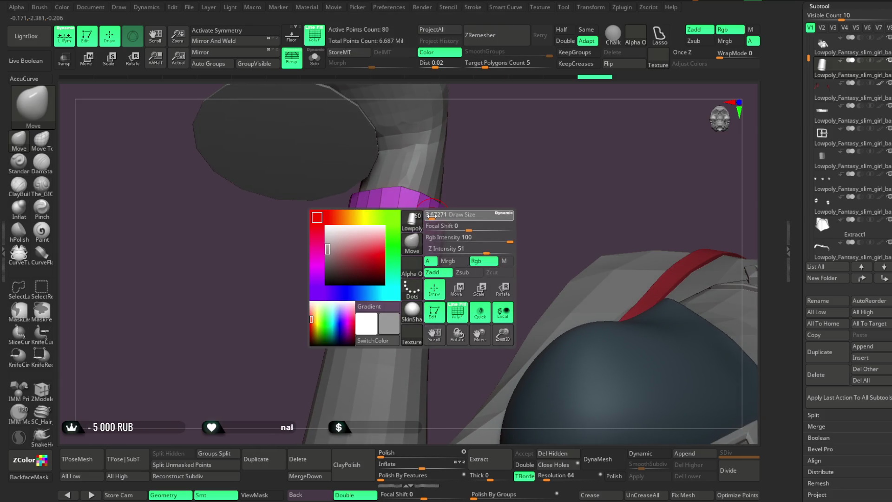
pyautogui.moveTo(399, 191)
pyautogui.mouseDown(button='right')
pyautogui.moveTo(436, 191)
pyautogui.moveTo(395, 216)
pyautogui.moveTo(556, 181)
pyautogui.moveTo(577, 224)
pyautogui.moveTo(551, 186)
pyautogui.moveTo(575, 277)
pyautogui.mouseUp(button='right')
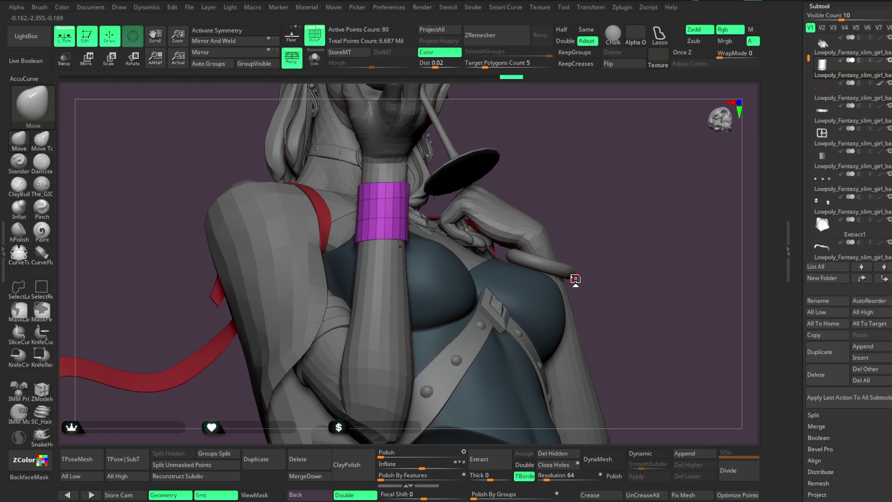
# ZRemesh the bracelet at half polygon count with Adapt off, then enable AccuCurve.
pyautogui.click(566, 32)
pyautogui.moveTo(553, 132)
pyautogui.mouseDown()
pyautogui.moveTo(557, 159)
pyautogui.moveTo(574, 86)
pyautogui.mouseUp()
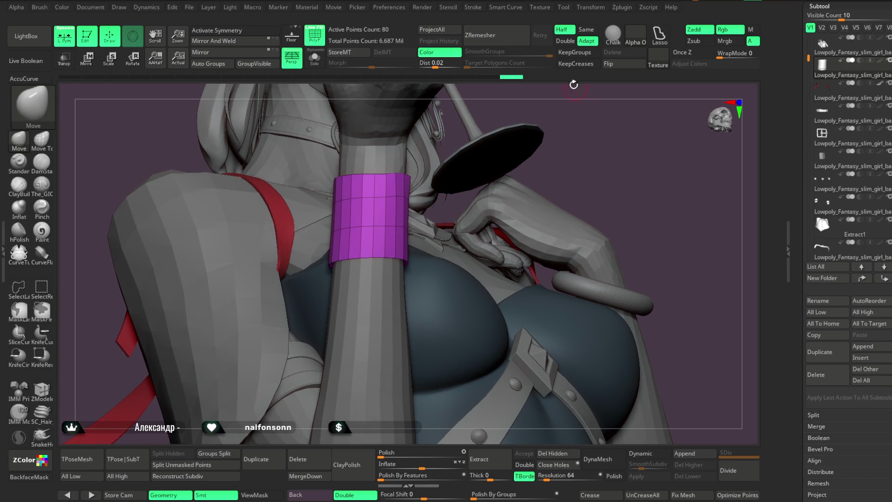
pyautogui.click(586, 41)
pyautogui.click(501, 42)
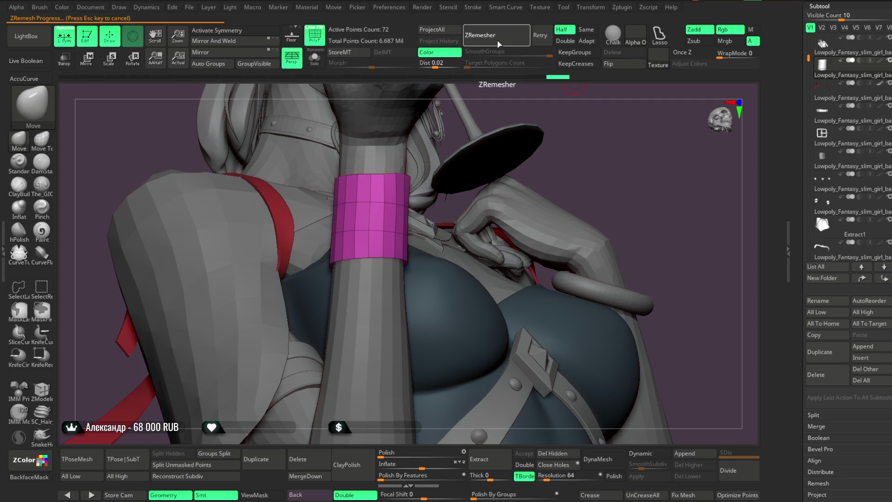
pyautogui.moveTo(604, 134)
pyautogui.keyDown('ctrl'); pyautogui.mouseDown(button='right')
pyautogui.moveTo(567, 123)
pyautogui.moveTo(559, 161)
pyautogui.moveTo(543, 148)
pyautogui.moveTo(602, 92)
pyautogui.moveTo(580, 107)
pyautogui.mouseUp(button='right'); pyautogui.keyUp('ctrl')
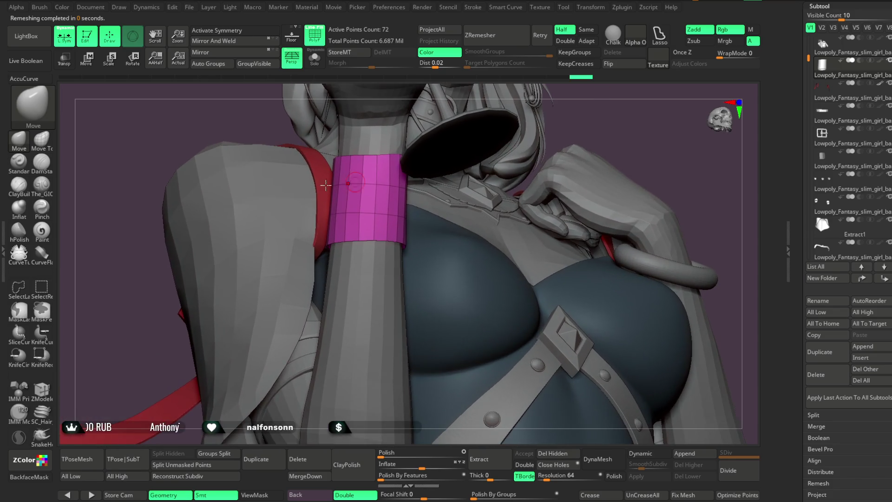
pyautogui.click(31, 78)
pyautogui.rightClick(358, 249)
pyautogui.click(374, 246)
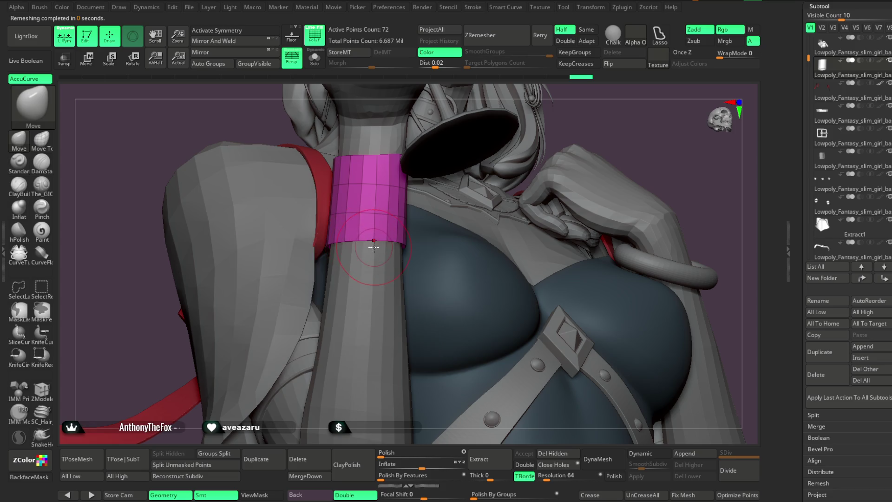
# Orbit around the forearm to inspect the bracelet's shape from all sides.
pyautogui.moveTo(602, 115)
pyautogui.mouseDown(button='right')
pyautogui.moveTo(613, 112)
pyautogui.moveTo(603, 114)
pyautogui.mouseUp(button='right')
pyautogui.moveTo(511, 122)
pyautogui.mouseDown(button='right')
pyautogui.moveTo(389, 241)
pyautogui.moveTo(409, 258)
pyautogui.moveTo(388, 259)
pyautogui.mouseUp(button='right')
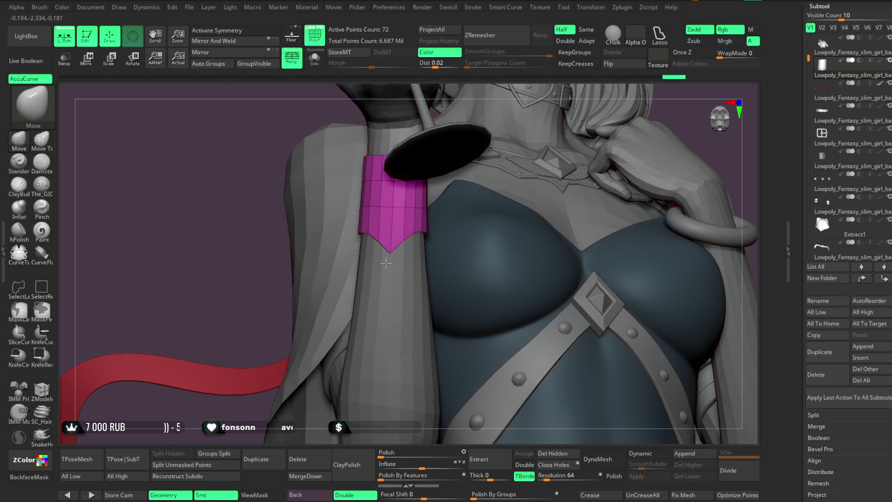
pyautogui.moveTo(522, 104); pyautogui.dragTo(405, 188, button='right')
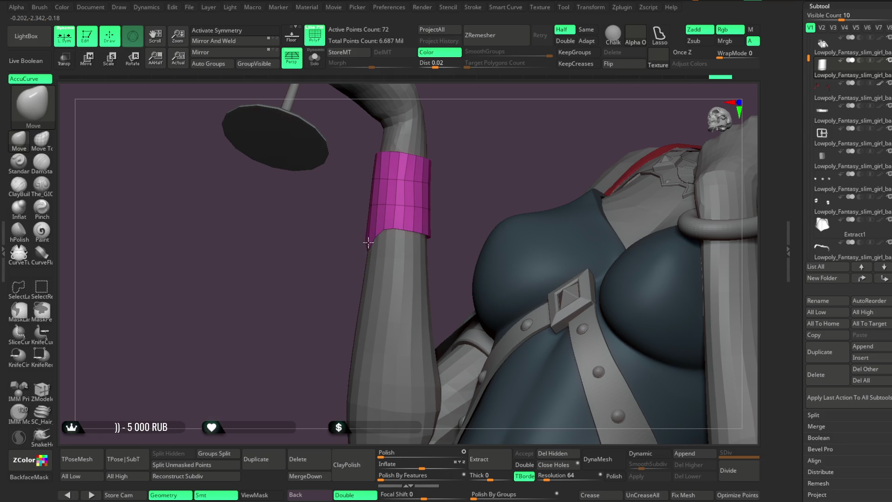
pyautogui.moveTo(471, 158)
pyautogui.mouseDown(button='right')
pyautogui.moveTo(539, 144)
pyautogui.moveTo(480, 214)
pyautogui.moveTo(448, 212)
pyautogui.moveTo(398, 161)
pyautogui.mouseUp(button='right')
pyautogui.moveTo(445, 137)
pyautogui.mouseDown(button='right')
pyautogui.moveTo(464, 186)
pyautogui.moveTo(466, 159)
pyautogui.moveTo(472, 164)
pyautogui.moveTo(461, 120)
pyautogui.moveTo(471, 131)
pyautogui.moveTo(445, 143)
pyautogui.mouseUp(button='right')
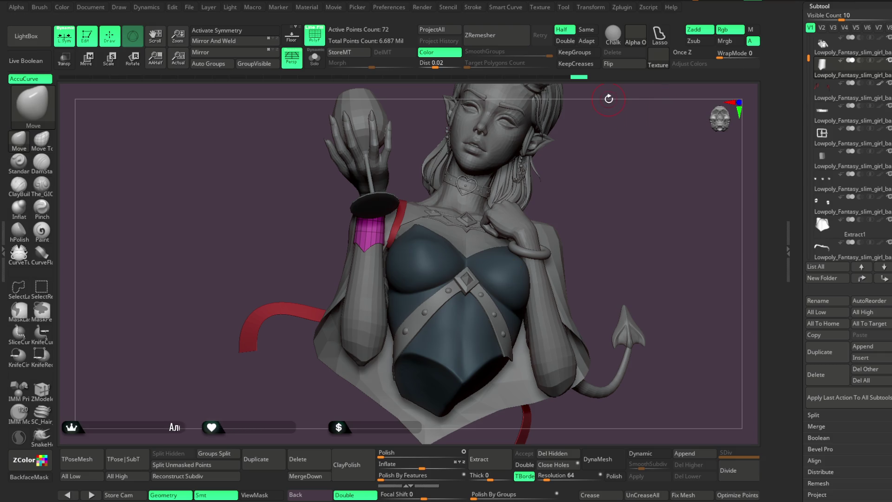
pyautogui.moveTo(609, 200)
pyautogui.keyDown('ctrl'); pyautogui.mouseDown(button='right')
pyautogui.moveTo(654, 154)
pyautogui.moveTo(540, 207)
pyautogui.mouseUp(button='right'); pyautogui.keyUp('ctrl')
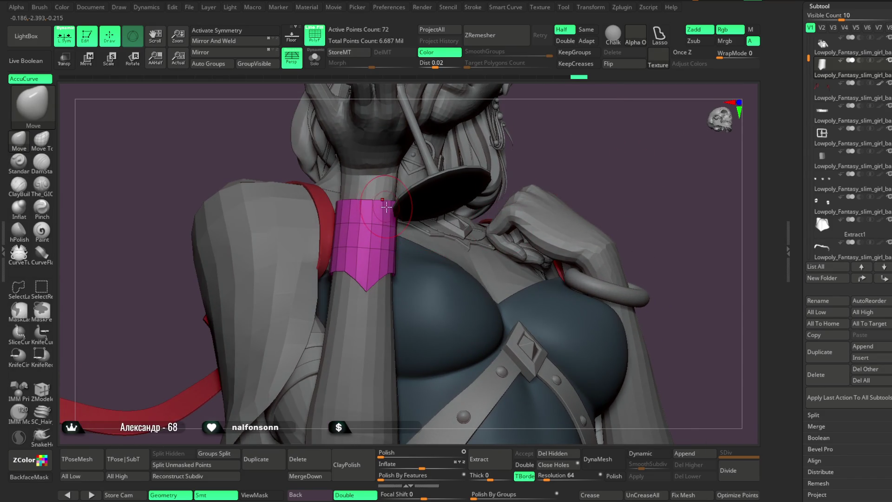
pyautogui.moveTo(387, 210)
pyautogui.mouseDown(button='right')
pyautogui.moveTo(571, 145)
pyautogui.moveTo(408, 208)
pyautogui.moveTo(412, 189)
pyautogui.moveTo(484, 159)
pyautogui.moveTo(570, 195)
pyautogui.moveTo(567, 167)
pyautogui.moveTo(399, 266)
pyautogui.mouseUp(button='right')
pyautogui.moveTo(478, 206)
pyautogui.mouseDown(button='right')
pyautogui.moveTo(457, 197)
pyautogui.moveTo(434, 209)
pyautogui.moveTo(472, 168)
pyautogui.moveTo(482, 171)
pyautogui.moveTo(414, 185)
pyautogui.mouseUp(button='right')
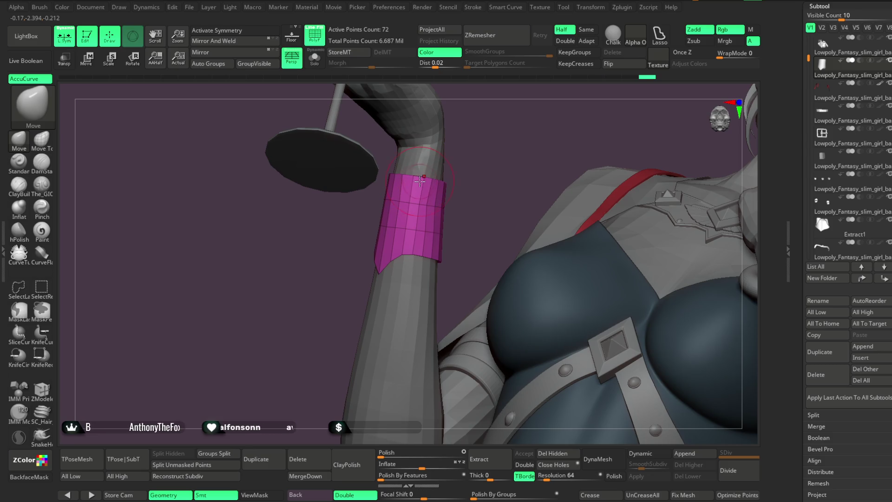
pyautogui.moveTo(489, 173)
pyautogui.mouseDown(button='right')
pyautogui.moveTo(511, 151)
pyautogui.moveTo(534, 149)
pyautogui.moveTo(569, 165)
pyautogui.moveTo(564, 233)
pyautogui.moveTo(552, 241)
pyautogui.moveTo(503, 214)
pyautogui.moveTo(519, 221)
pyautogui.moveTo(487, 263)
pyautogui.moveTo(424, 223)
pyautogui.moveTo(429, 279)
pyautogui.mouseUp(button='right')
pyautogui.click(48, 395)
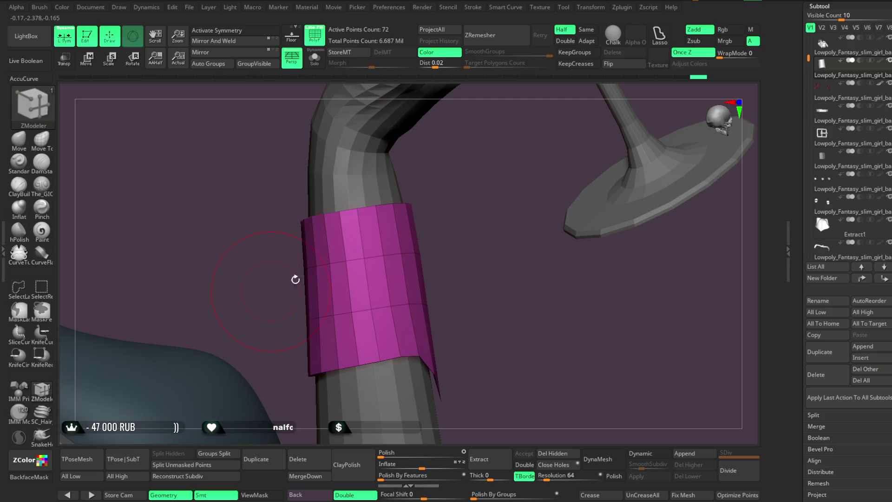
# Insert an edge loop around the bracelet and set Polygon Actions to PolyGroup Polyloop.
pyautogui.press('space')
pyautogui.click(360, 246)
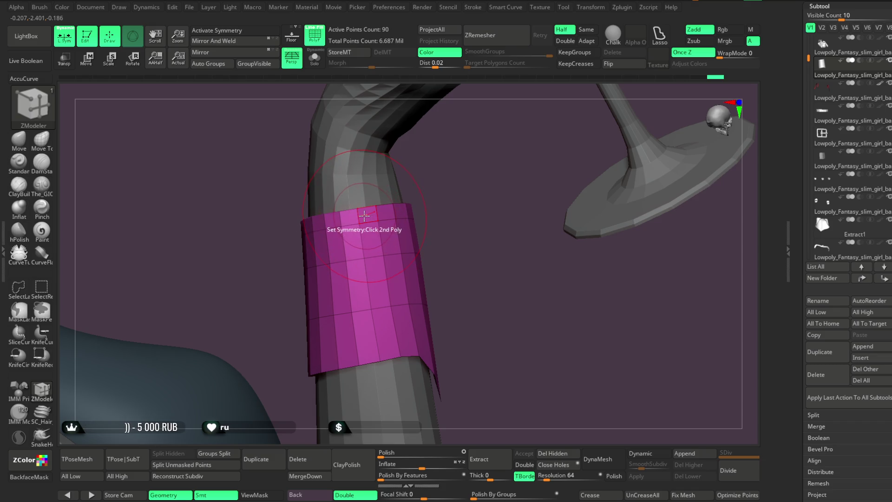
pyautogui.press('space')
pyautogui.click(343, 296)
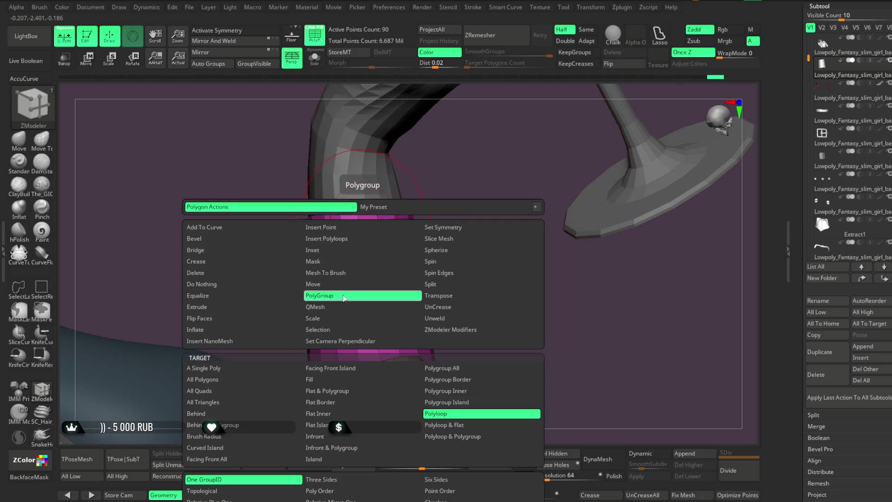
pyautogui.press('space')
pyautogui.moveTo(464, 281)
pyautogui.mouseDown()
pyautogui.moveTo(448, 292)
pyautogui.moveTo(442, 253)
pyautogui.moveTo(398, 266)
pyautogui.moveTo(633, 193)
pyautogui.moveTo(597, 173)
pyautogui.moveTo(571, 182)
pyautogui.moveTo(601, 175)
pyautogui.moveTo(597, 165)
pyautogui.moveTo(649, 189)
pyautogui.moveTo(556, 197)
pyautogui.moveTo(564, 189)
pyautogui.moveTo(574, 230)
pyautogui.mouseUp()
pyautogui.moveTo(584, 177)
pyautogui.mouseDown()
pyautogui.moveTo(628, 157)
pyautogui.moveTo(608, 185)
pyautogui.moveTo(460, 301)
pyautogui.mouseUp()
pyautogui.click(18, 150)
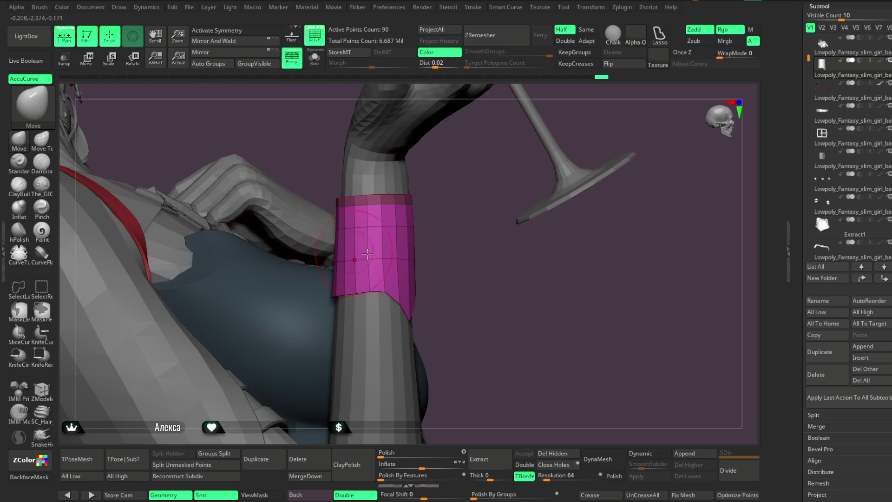
# Orbit around the magenta cuff on the forearm and turn on its Dynamic subdivision.
pyautogui.press('space')
pyautogui.moveTo(504, 247); pyautogui.dragTo(408, 253)
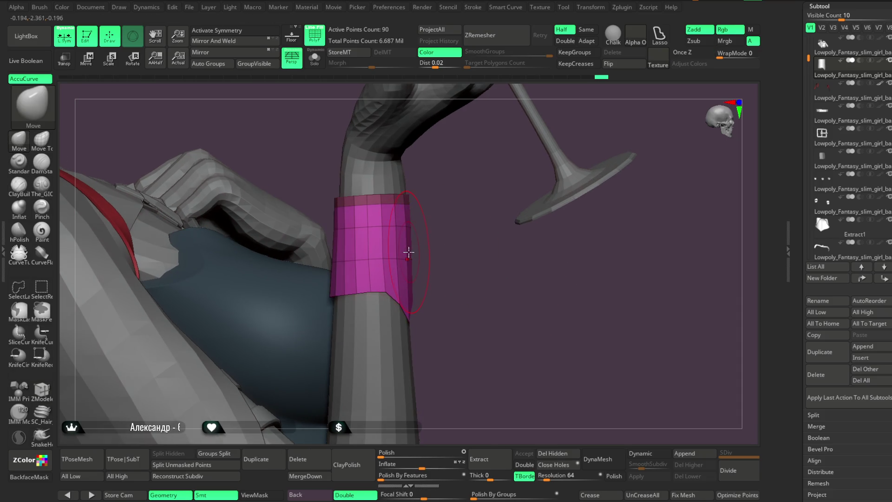
pyautogui.moveTo(446, 230)
pyautogui.mouseDown()
pyautogui.moveTo(372, 205)
pyautogui.moveTo(402, 253)
pyautogui.mouseUp()
pyautogui.moveTo(358, 295)
pyautogui.mouseDown()
pyautogui.moveTo(347, 279)
pyautogui.moveTo(347, 324)
pyautogui.moveTo(369, 298)
pyautogui.moveTo(601, 191)
pyautogui.moveTo(593, 173)
pyautogui.moveTo(598, 193)
pyautogui.moveTo(418, 296)
pyautogui.mouseUp()
pyautogui.moveTo(456, 259)
pyautogui.mouseDown()
pyautogui.moveTo(450, 275)
pyautogui.moveTo(510, 203)
pyautogui.moveTo(370, 294)
pyautogui.moveTo(370, 272)
pyautogui.moveTo(475, 340)
pyautogui.mouseUp()
pyautogui.click(646, 454)
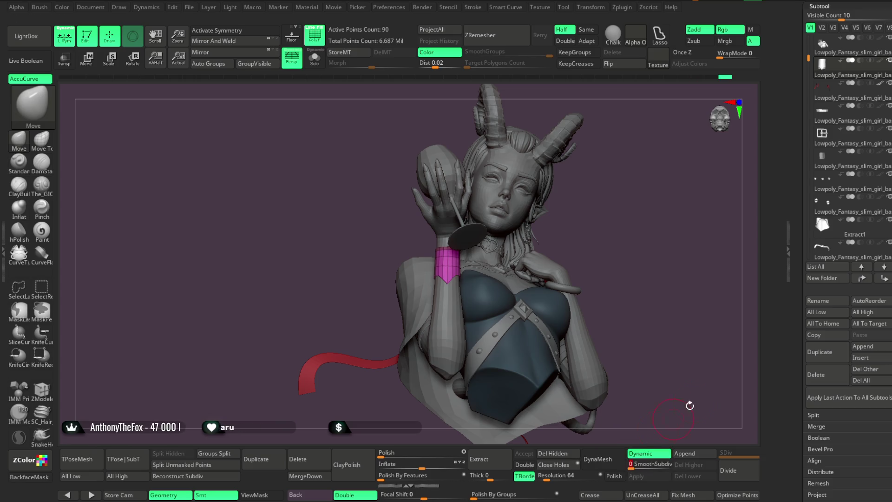
# Give the cuff a dynamic shell thickness of 0.00163 pushed inward at offset -100.
pyautogui.scroll(-10, 867, 174)
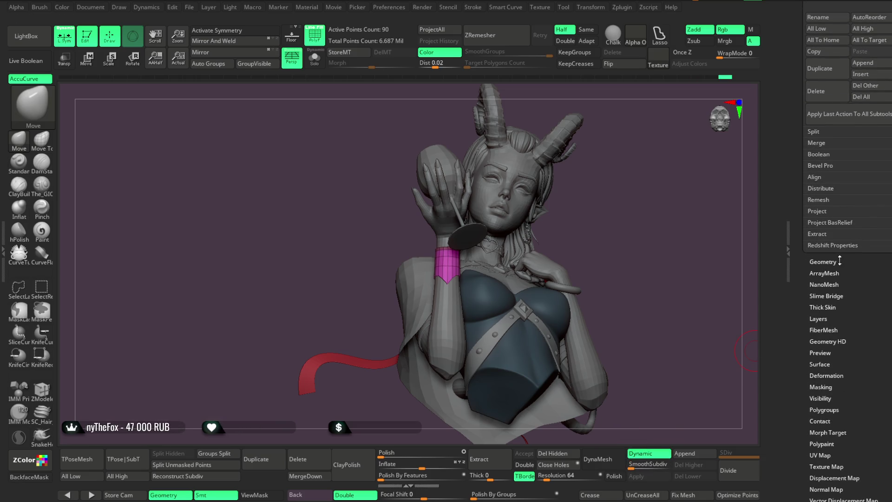
pyautogui.scroll(3, 873, 139)
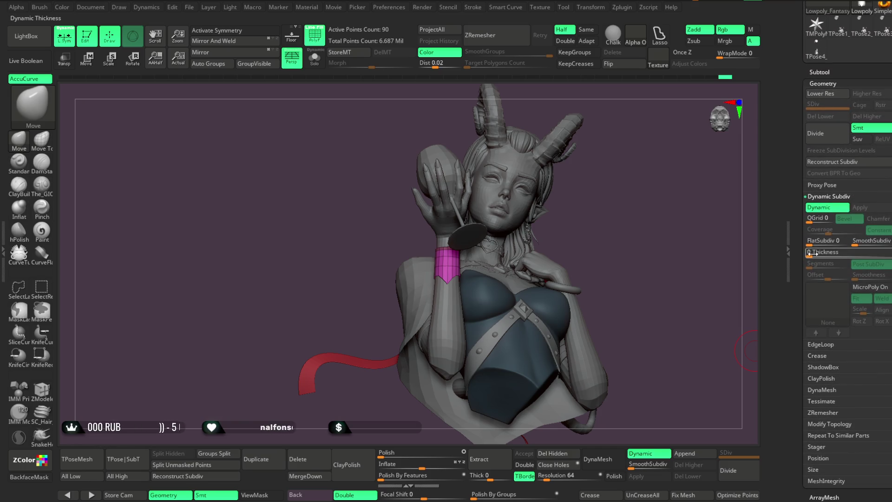
pyautogui.moveTo(825, 256); pyautogui.dragTo(827, 256)
pyautogui.moveTo(647, 328)
pyautogui.mouseDown()
pyautogui.moveTo(720, 312)
pyautogui.moveTo(702, 291)
pyautogui.mouseUp()
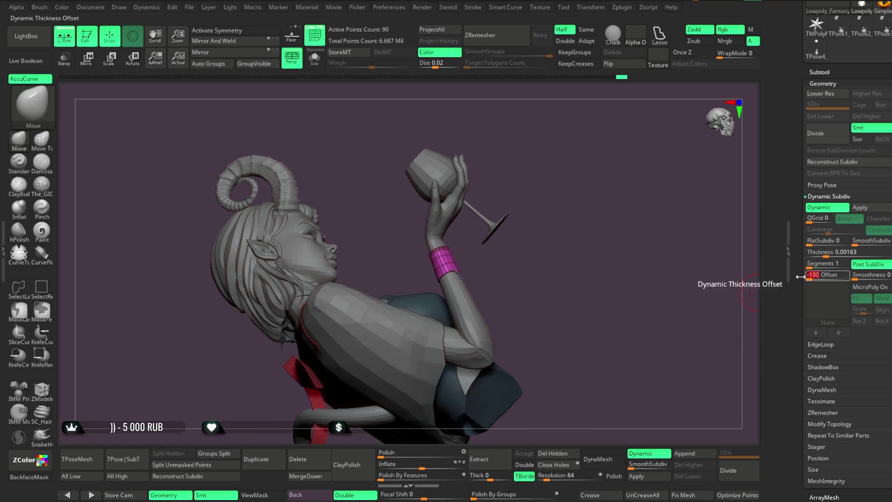
# Zoom in close on the cuff and switch to polygon-level modelling.
pyautogui.moveTo(563, 268)
pyautogui.mouseDown()
pyautogui.moveTo(539, 269)
pyautogui.moveTo(563, 269)
pyautogui.moveTo(572, 358)
pyautogui.moveTo(561, 302)
pyautogui.mouseUp()
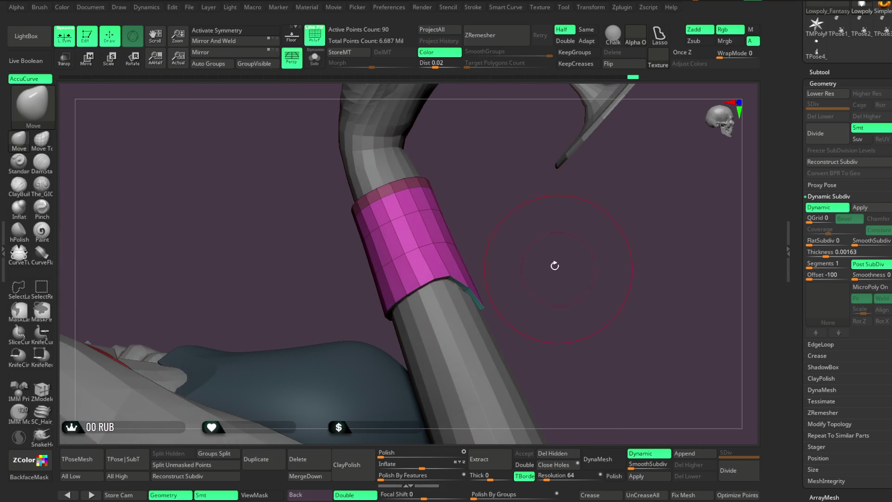
pyautogui.press('space')
pyautogui.moveTo(563, 257); pyautogui.dragTo(560, 272)
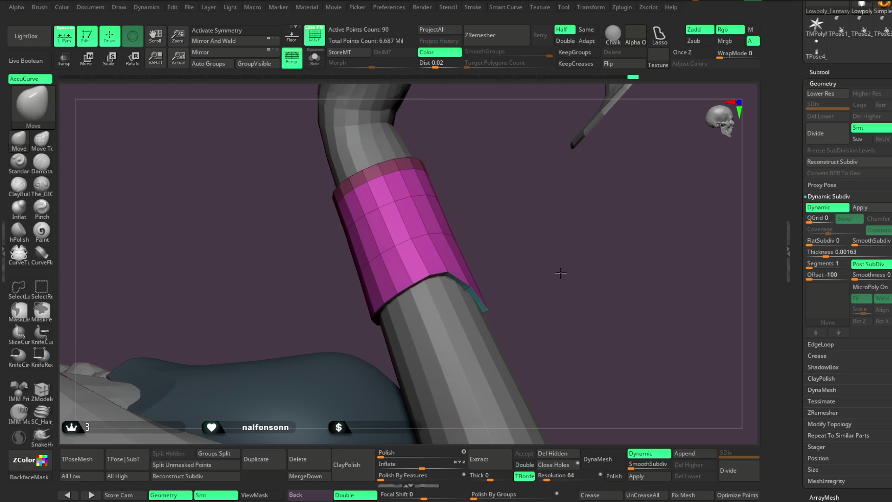
pyautogui.moveTo(513, 200)
pyautogui.mouseDown()
pyautogui.moveTo(522, 204)
pyautogui.moveTo(473, 269)
pyautogui.mouseUp()
pyautogui.click(41, 391)
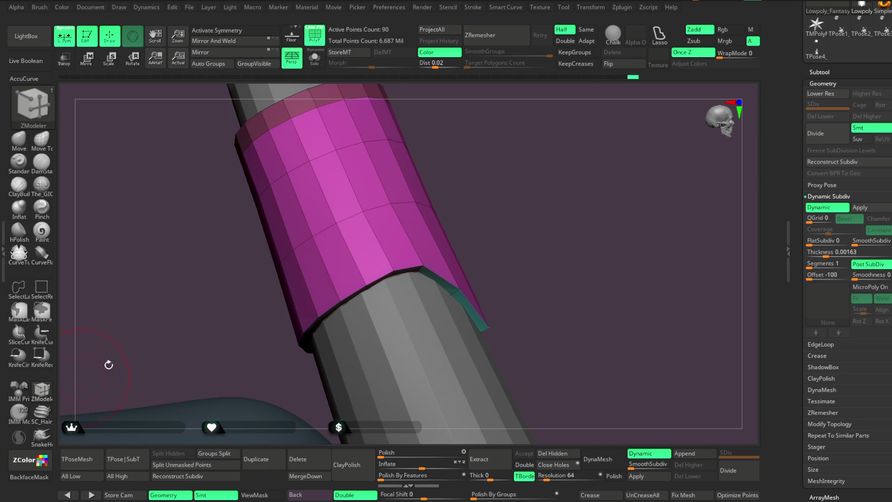
# Apply the cuff's dynamic thickness as real geometry and bevel its top rim edge loop.
pyautogui.press('space')
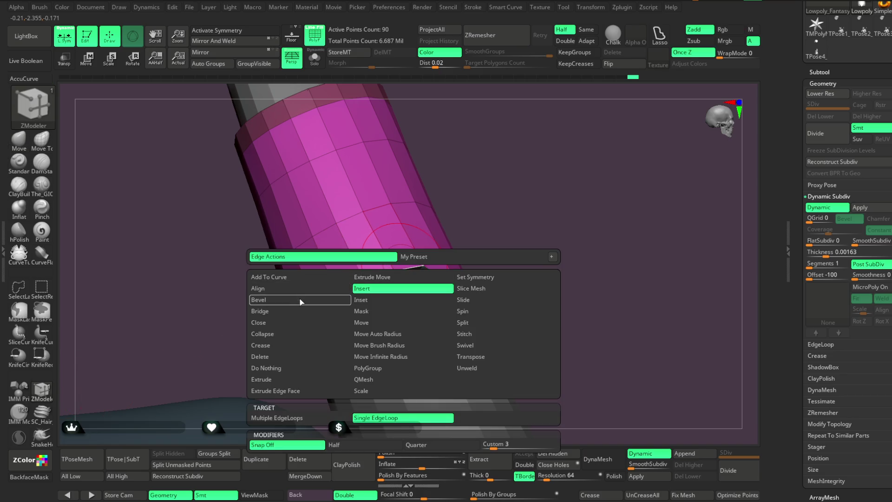
pyautogui.click(299, 300)
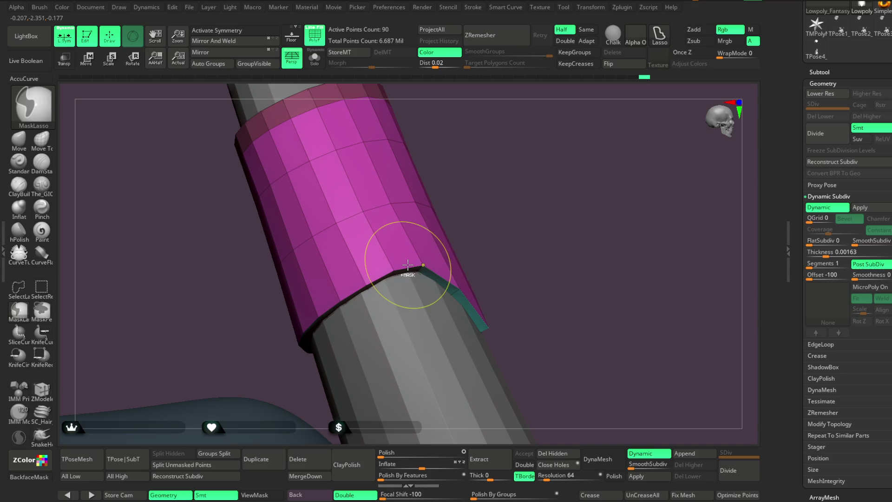
pyautogui.click(636, 475)
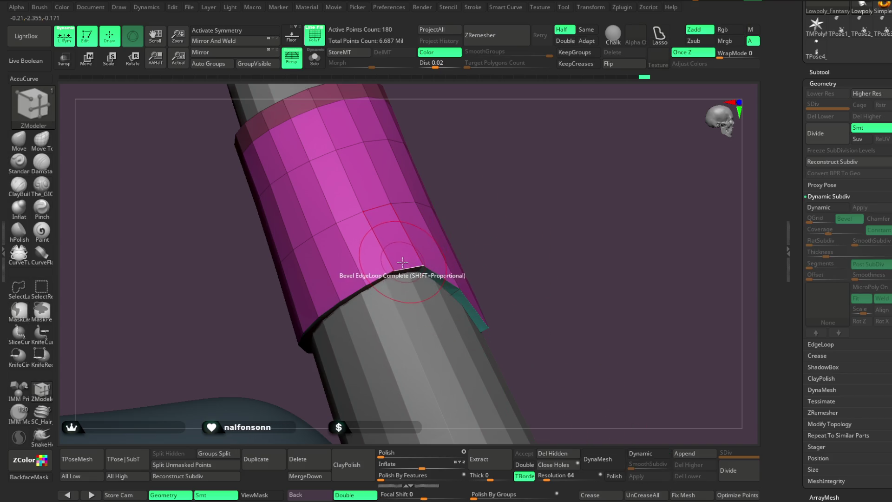
pyautogui.moveTo(462, 204)
pyautogui.mouseDown()
pyautogui.moveTo(488, 229)
pyautogui.moveTo(505, 269)
pyautogui.moveTo(432, 214)
pyautogui.moveTo(450, 293)
pyautogui.moveTo(361, 212)
pyautogui.moveTo(446, 185)
pyautogui.moveTo(366, 205)
pyautogui.moveTo(428, 214)
pyautogui.moveTo(428, 243)
pyautogui.moveTo(369, 252)
pyautogui.moveTo(416, 243)
pyautogui.moveTo(432, 213)
pyautogui.moveTo(440, 277)
pyautogui.moveTo(361, 251)
pyautogui.mouseUp()
pyautogui.click(360, 212)
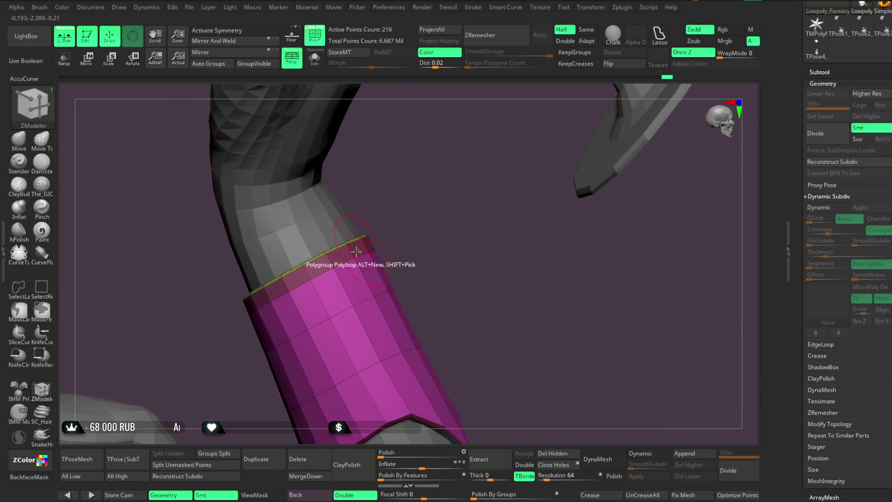
# Extrude the gold rim band outward with the QMesh polygon action.
pyautogui.press('space')
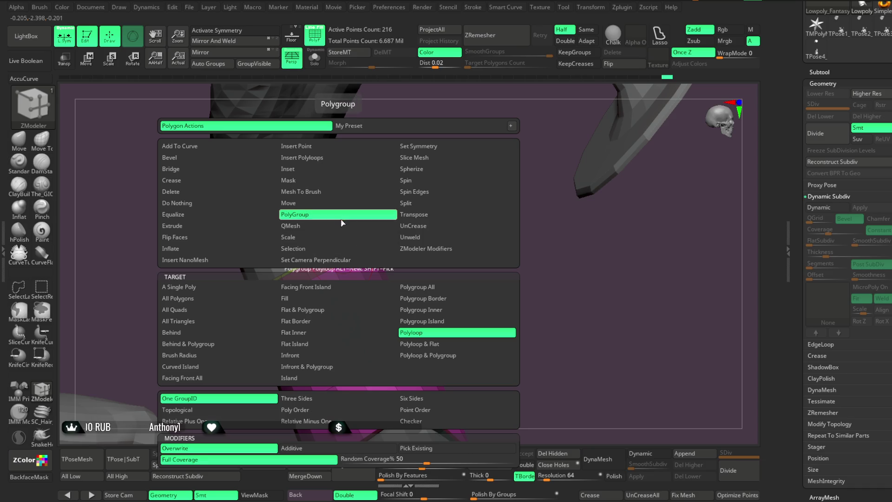
pyautogui.click(343, 224)
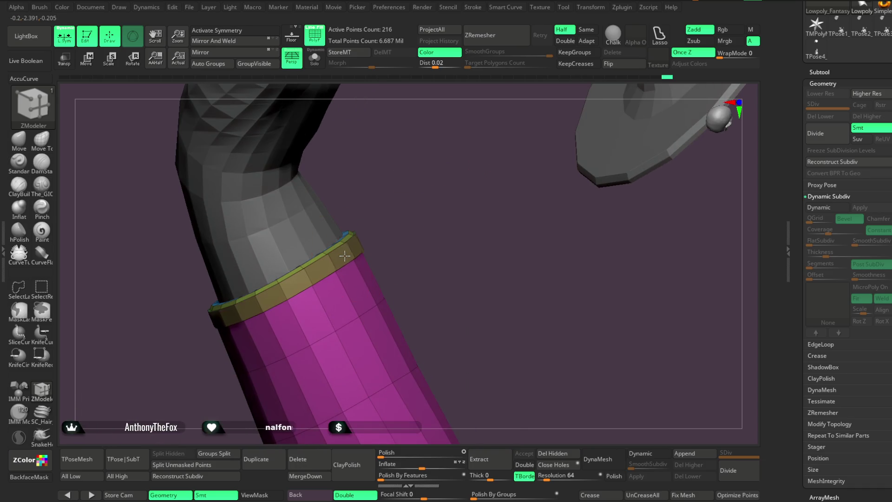
pyautogui.moveTo(421, 203)
pyautogui.mouseDown()
pyautogui.moveTo(412, 179)
pyautogui.moveTo(346, 254)
pyautogui.mouseUp()
pyautogui.press('space')
pyautogui.click(303, 288)
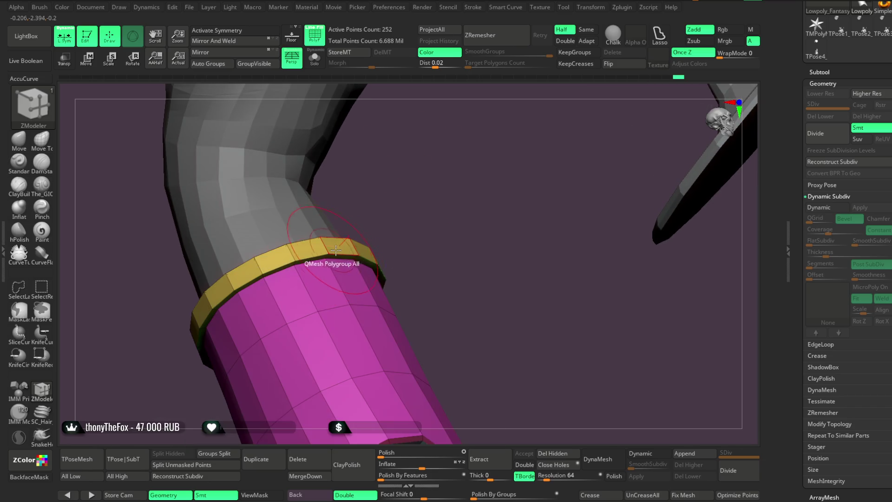
# Inspect the bracer's top ring, set the edge action to Crease, and turn Dynamic subdivision back on.
pyautogui.moveTo(401, 205)
pyautogui.mouseDown()
pyautogui.moveTo(408, 215)
pyautogui.moveTo(394, 239)
pyautogui.moveTo(404, 215)
pyautogui.moveTo(343, 250)
pyautogui.mouseUp()
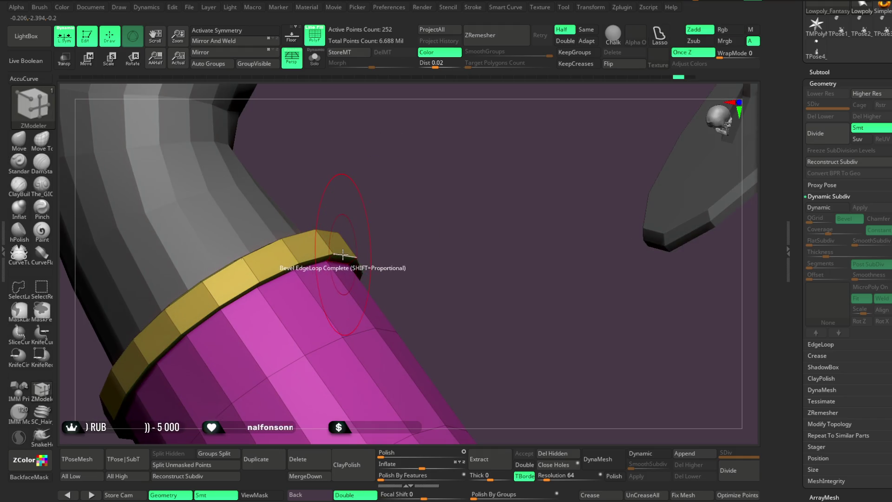
pyautogui.moveTo(343, 257)
pyautogui.mouseDown()
pyautogui.moveTo(420, 186)
pyautogui.moveTo(355, 238)
pyautogui.mouseUp()
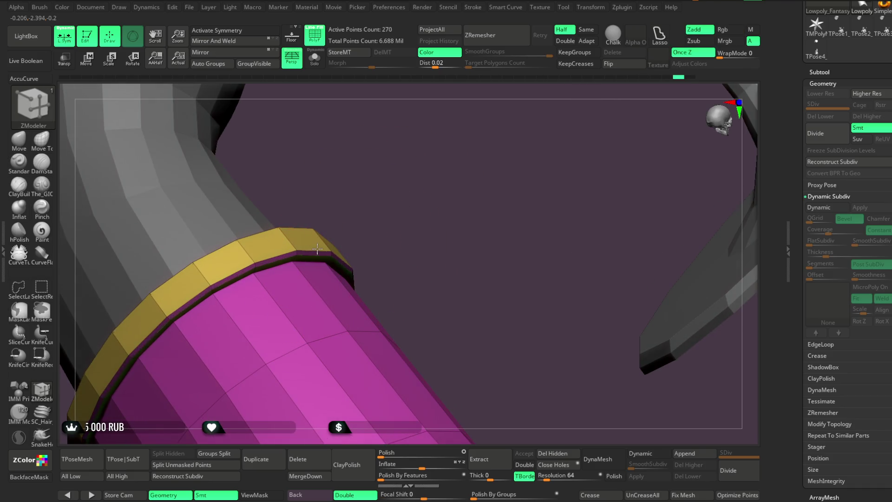
pyautogui.moveTo(318, 251)
pyautogui.mouseDown()
pyautogui.moveTo(398, 231)
pyautogui.moveTo(356, 255)
pyautogui.moveTo(420, 214)
pyautogui.mouseUp()
pyautogui.moveTo(423, 262)
pyautogui.mouseDown()
pyautogui.moveTo(428, 241)
pyautogui.moveTo(430, 277)
pyautogui.moveTo(428, 207)
pyautogui.mouseUp()
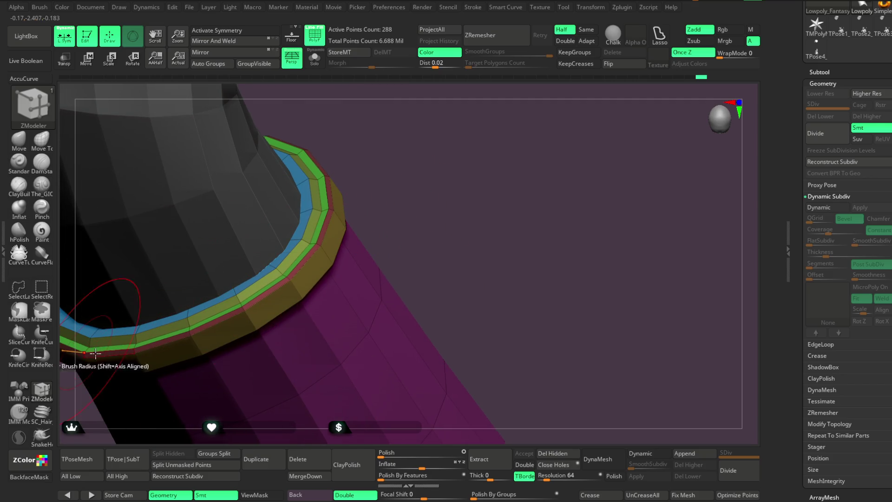
pyautogui.moveTo(434, 165); pyautogui.dragTo(436, 180)
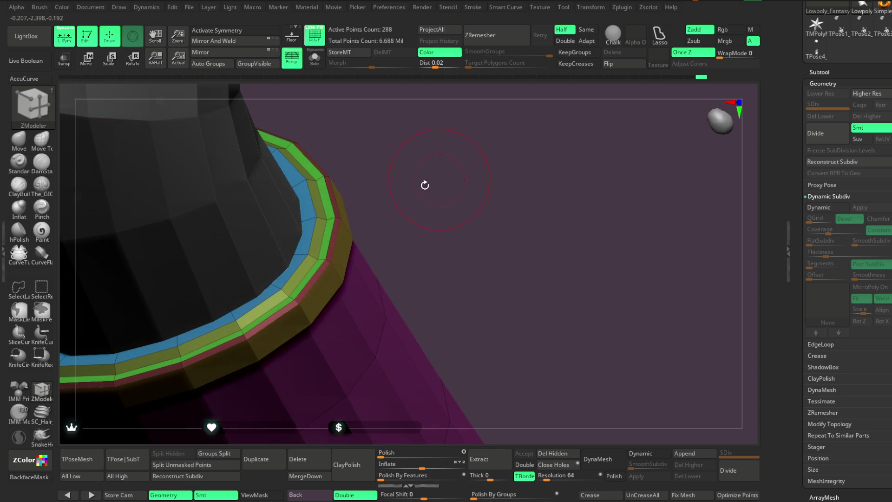
pyautogui.press('space')
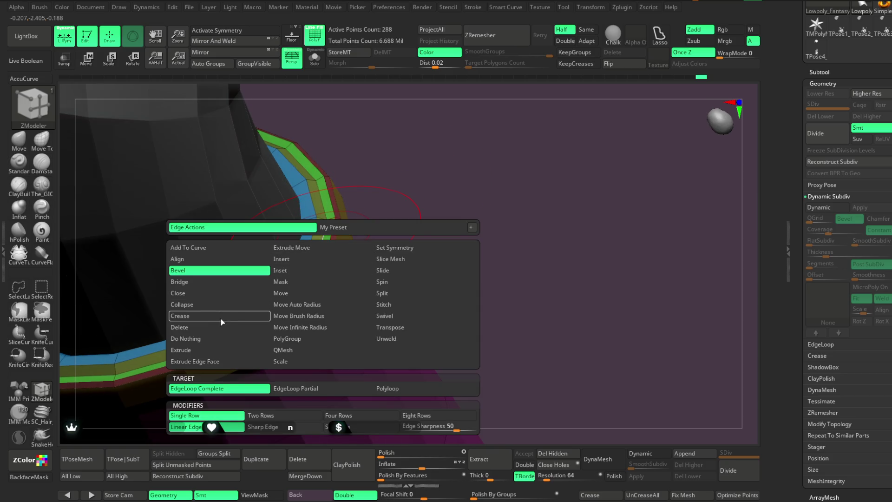
pyautogui.click(221, 319)
pyautogui.moveTo(439, 203)
pyautogui.mouseDown()
pyautogui.moveTo(410, 157)
pyautogui.moveTo(345, 257)
pyautogui.moveTo(494, 199)
pyautogui.moveTo(447, 251)
pyautogui.moveTo(436, 235)
pyautogui.moveTo(414, 258)
pyautogui.moveTo(438, 235)
pyautogui.moveTo(465, 283)
pyautogui.moveTo(404, 297)
pyautogui.moveTo(351, 138)
pyautogui.mouseUp()
pyautogui.click(640, 455)
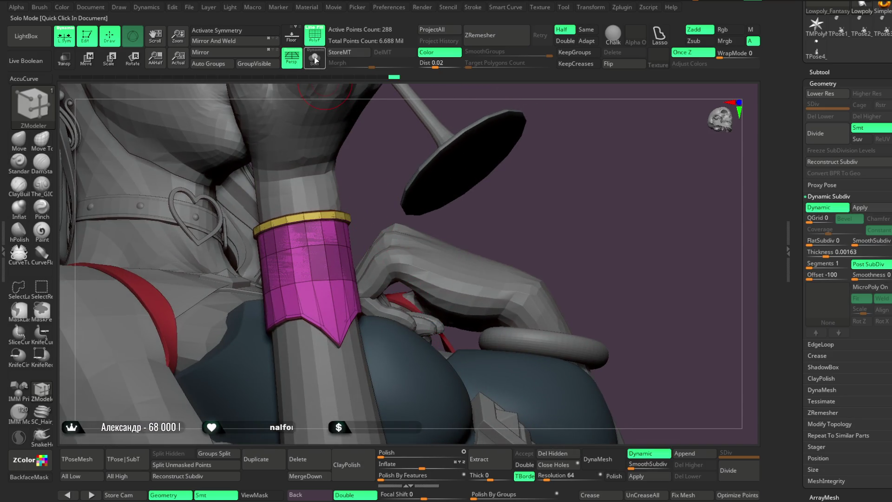
# Solo the bracer to inspect its top opening, then restore the figure and open the Subtool list.
pyautogui.click(314, 59)
pyautogui.moveTo(465, 195)
pyautogui.mouseDown()
pyautogui.moveTo(490, 312)
pyautogui.moveTo(489, 233)
pyautogui.moveTo(480, 223)
pyautogui.mouseUp()
pyautogui.hotkey('ctrl', 'shift')
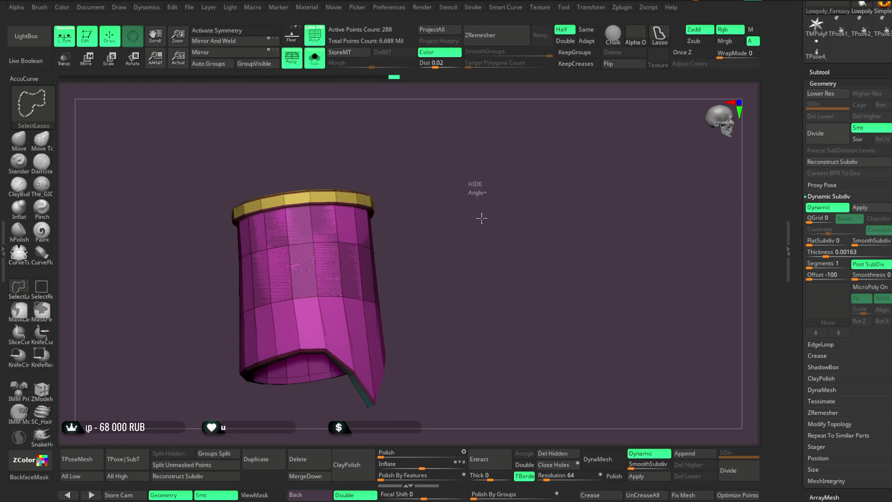
pyautogui.click(314, 59)
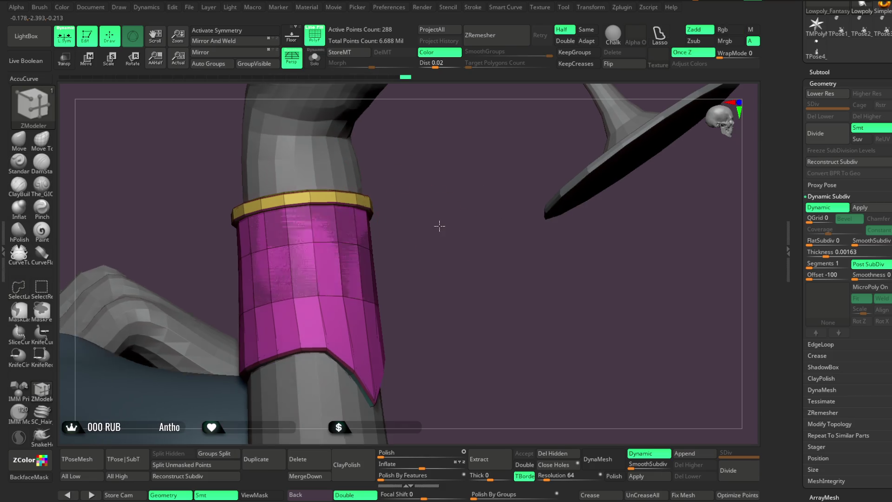
pyautogui.click(820, 72)
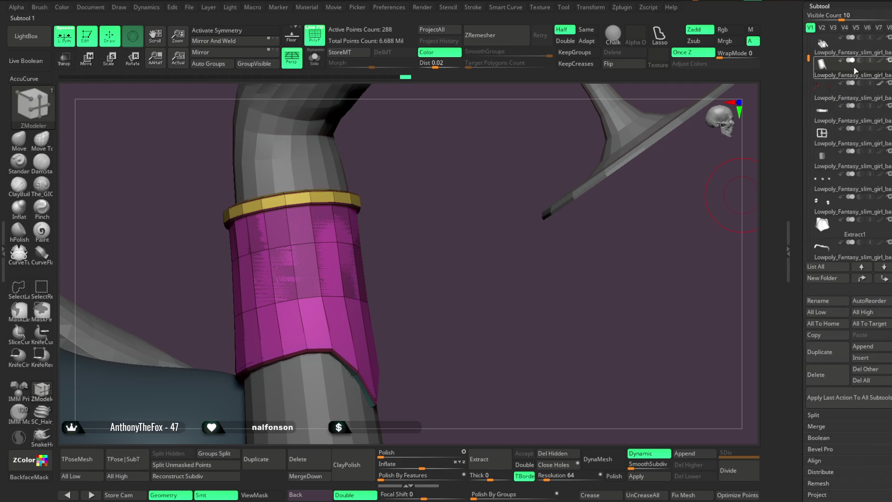
pyautogui.moveTo(483, 264); pyautogui.dragTo(460, 266)
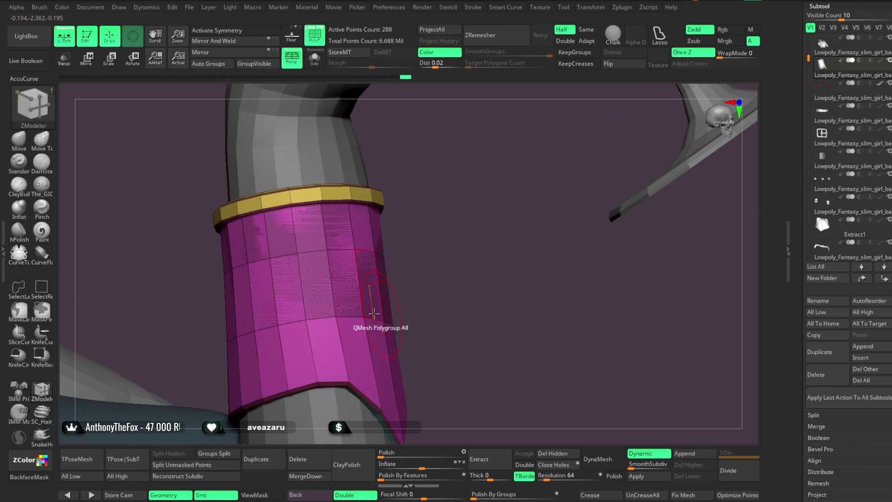
# Hide the gold ring polygroup, invert visibility and solo so only the magenta band remains.
pyautogui.hotkey('ctrl', 'shift')
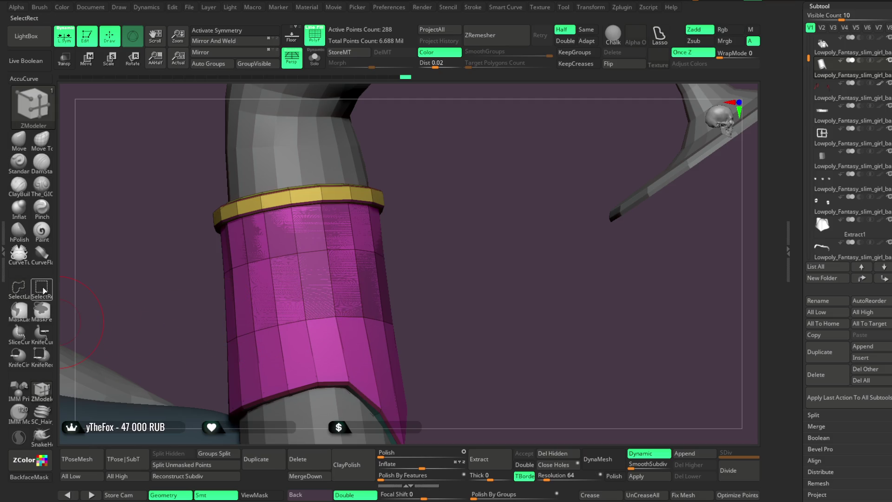
pyautogui.click(43, 291)
pyautogui.keyDown('ctrl'); pyautogui.keyDown('shift'); pyautogui.click(467, 252); pyautogui.keyUp('shift'); pyautogui.keyUp('ctrl')
pyautogui.moveTo(466, 251)
pyautogui.mouseDown()
pyautogui.moveTo(469, 219)
pyautogui.moveTo(452, 231)
pyautogui.moveTo(455, 209)
pyautogui.moveTo(437, 234)
pyautogui.mouseUp()
pyautogui.keyDown('ctrl'); pyautogui.keyDown('shift'); pyautogui.click(453, 227); pyautogui.keyUp('shift'); pyautogui.keyUp('ctrl')
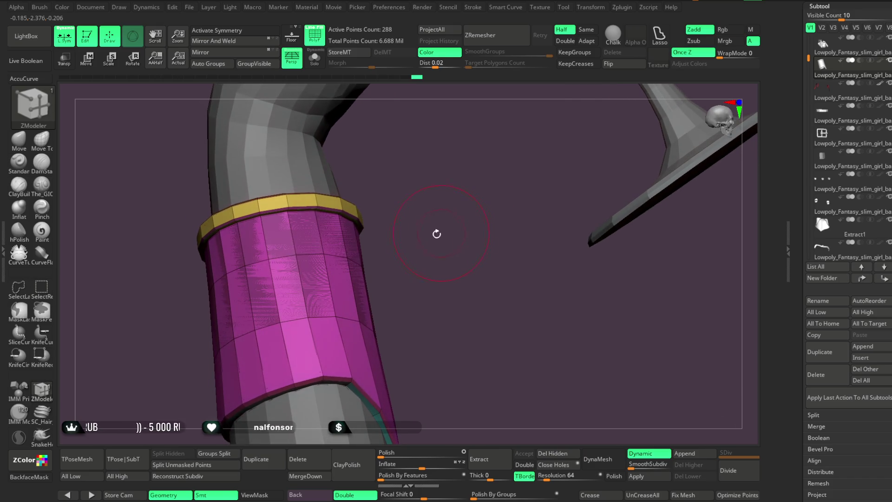
pyautogui.keyDown('ctrl'); pyautogui.keyDown('shift'); pyautogui.click(315, 217); pyautogui.keyUp('shift'); pyautogui.keyUp('ctrl')
pyautogui.keyDown('ctrl'); pyautogui.keyDown('shift'); pyautogui.click(389, 179); pyautogui.keyUp('shift'); pyautogui.keyUp('ctrl')
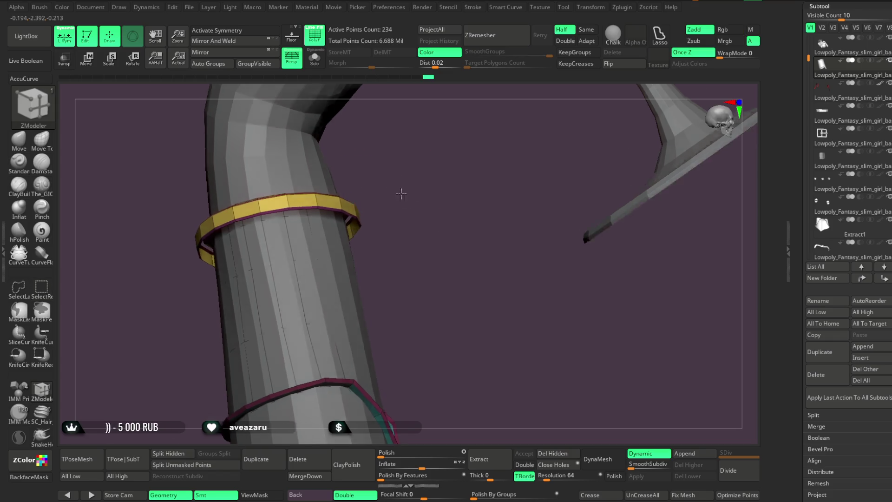
pyautogui.moveTo(400, 189); pyautogui.dragTo(360, 177)
pyautogui.click(318, 64)
pyautogui.moveTo(429, 241)
pyautogui.mouseDown()
pyautogui.moveTo(432, 211)
pyautogui.moveTo(440, 221)
pyautogui.moveTo(440, 154)
pyautogui.moveTo(424, 155)
pyautogui.moveTo(442, 171)
pyautogui.moveTo(455, 138)
pyautogui.moveTo(367, 170)
pyautogui.mouseUp()
pyautogui.keyDown('ctrl'); pyautogui.keyDown('shift'); pyautogui.click(424, 155); pyautogui.keyUp('shift'); pyautogui.keyUp('ctrl')
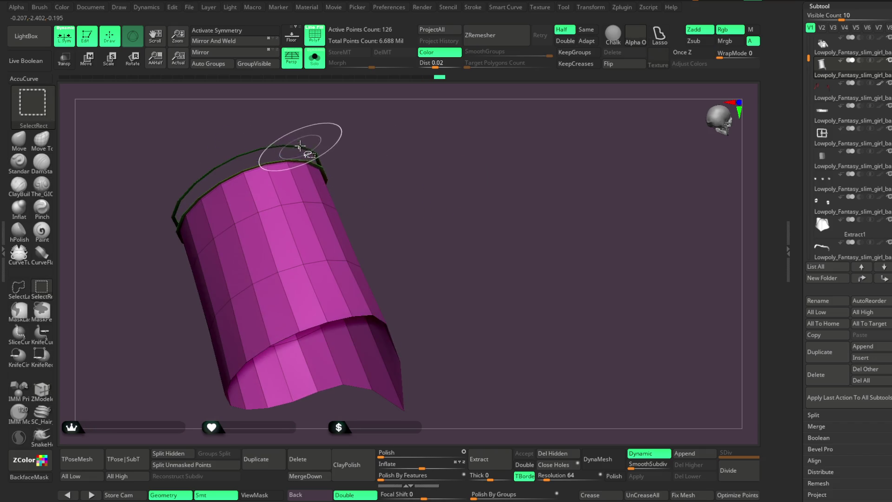
# Unhide the gold ring and trim and merge everything visible into one blue polygroup with Ctrl+W.
pyautogui.keyDown('ctrl'); pyautogui.keyDown('shift'); pyautogui.click(380, 151); pyautogui.keyUp('shift'); pyautogui.keyUp('ctrl')
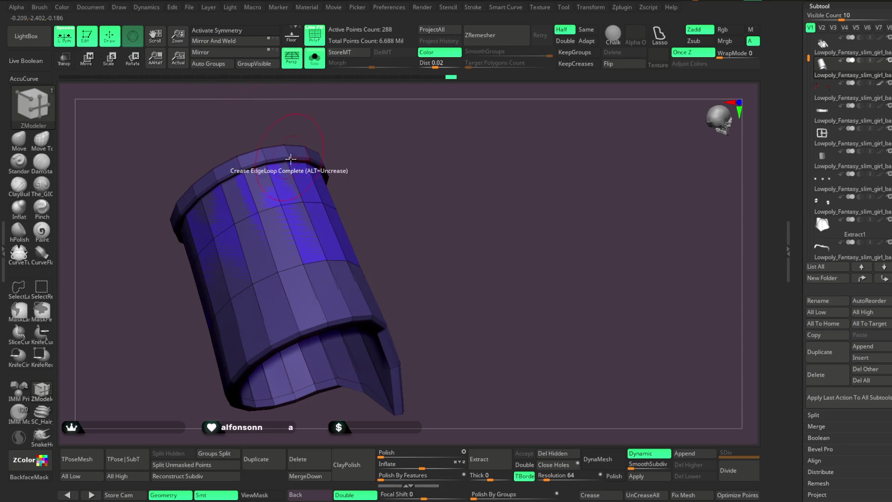
pyautogui.hotkey('ctrl', 'w')
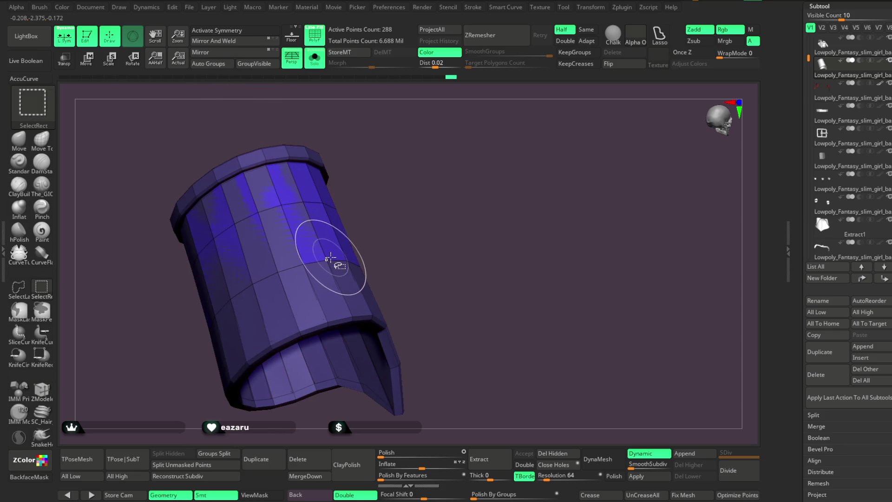
pyautogui.moveTo(404, 175)
pyautogui.mouseDown()
pyautogui.moveTo(408, 242)
pyautogui.moveTo(407, 234)
pyautogui.mouseUp()
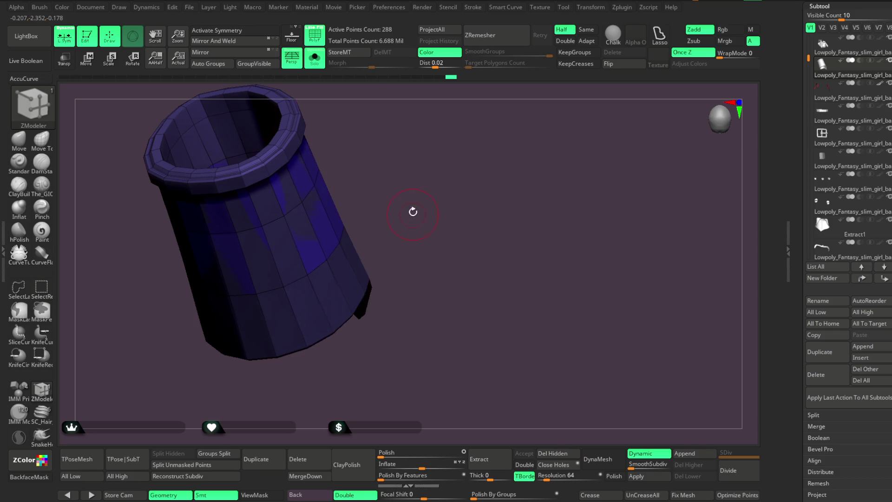
pyautogui.moveTo(412, 213); pyautogui.dragTo(357, 251)
pyautogui.press('b')
pyautogui.press('z')
pyautogui.press('m')
# Turn off dynamic subdivision and delete the leftover hidden geometry.
pyautogui.click(646, 480)
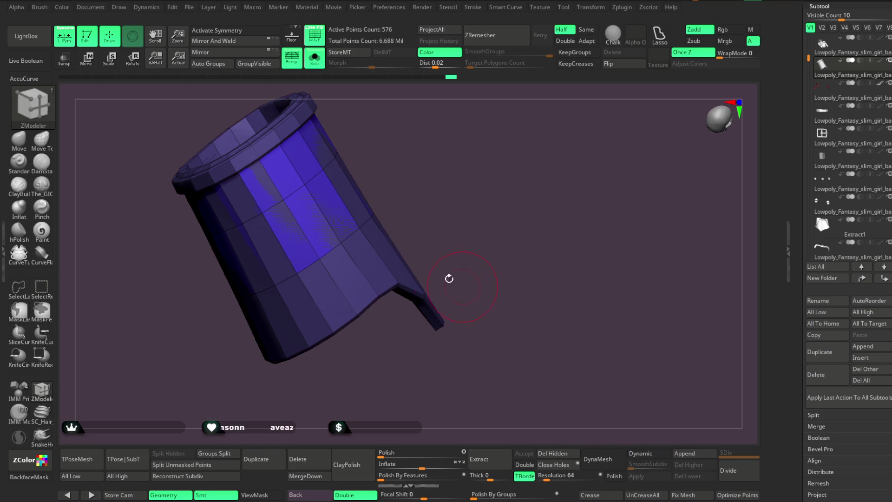
pyautogui.moveTo(434, 157)
pyautogui.mouseDown()
pyautogui.moveTo(460, 185)
pyautogui.moveTo(422, 96)
pyautogui.moveTo(377, 190)
pyautogui.moveTo(446, 225)
pyautogui.moveTo(441, 313)
pyautogui.moveTo(456, 325)
pyautogui.moveTo(467, 293)
pyautogui.moveTo(439, 192)
pyautogui.mouseUp()
pyautogui.moveTo(474, 170)
pyautogui.mouseDown()
pyautogui.moveTo(452, 126)
pyautogui.moveTo(432, 193)
pyautogui.moveTo(508, 335)
pyautogui.mouseUp()
pyautogui.click(574, 456)
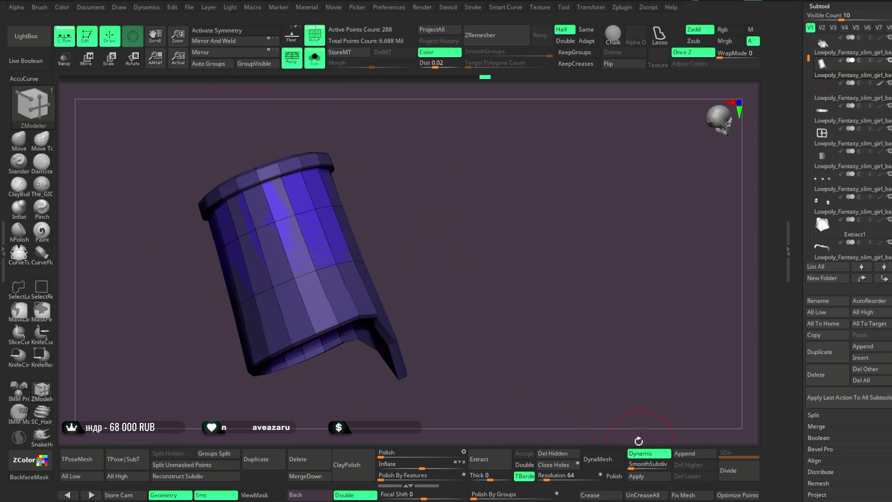
pyautogui.hotkey('shift', 'd')
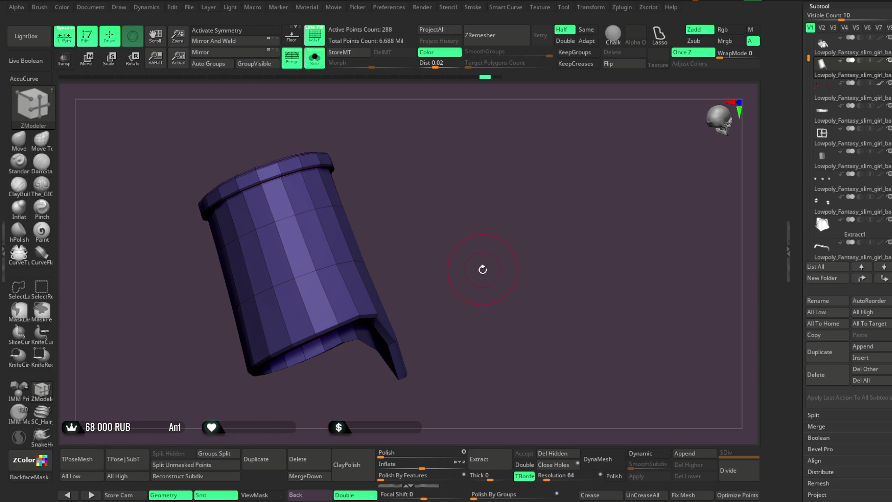
# Set the bracer's dynamic thickness to 0 with 2 levels of smooth subdivision.
pyautogui.press('d')
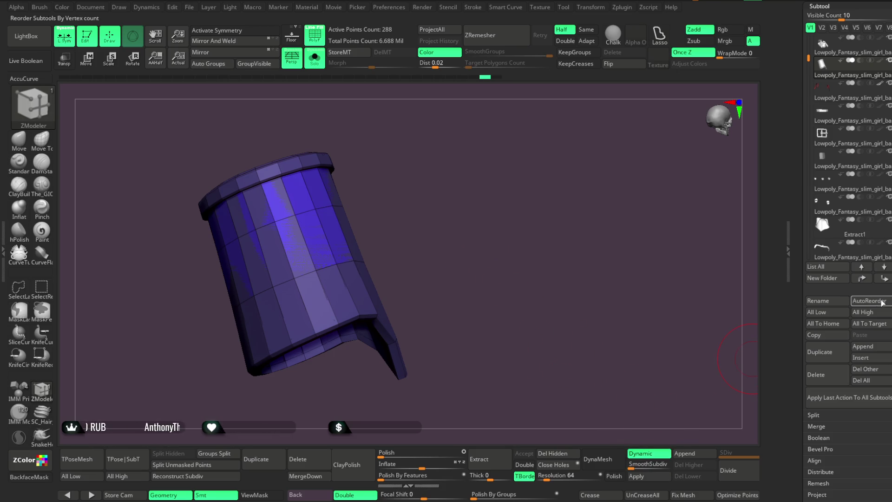
pyautogui.scroll(-5, 864, 265)
pyautogui.click(823, 307)
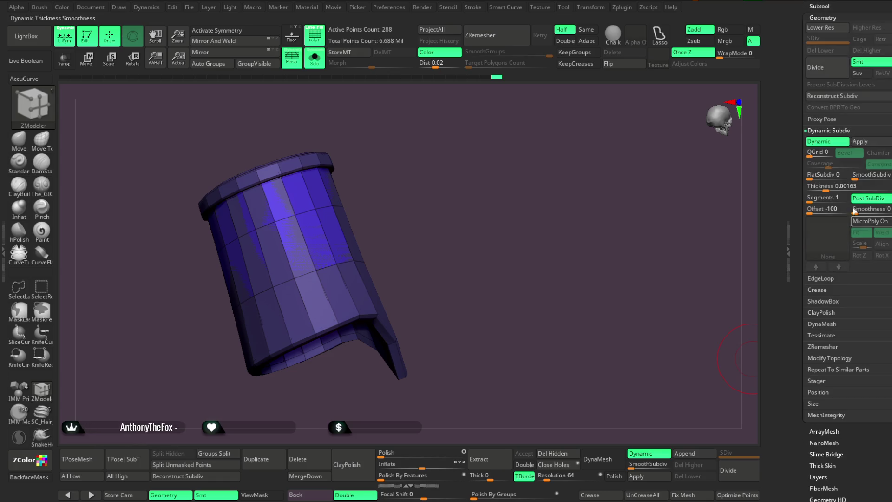
pyautogui.write('0')
pyautogui.press('Return')
pyautogui.moveTo(498, 294); pyautogui.dragTo(462, 251)
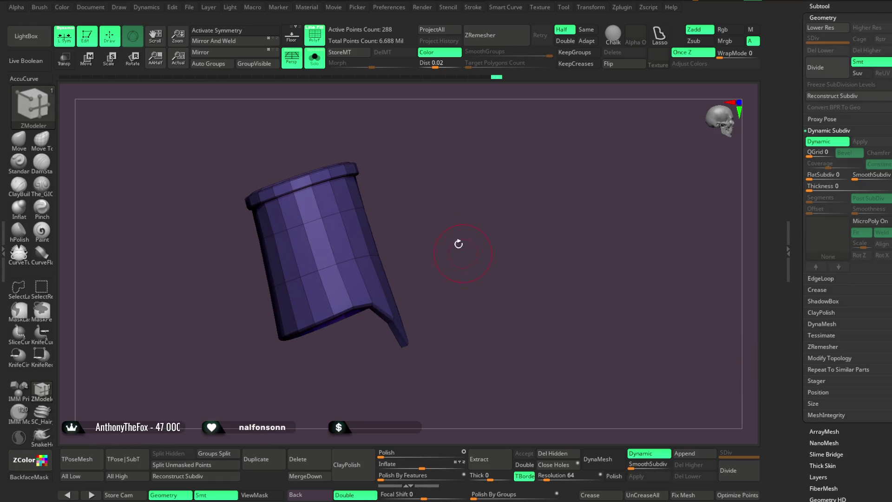
pyautogui.press('d')
pyautogui.press('d')
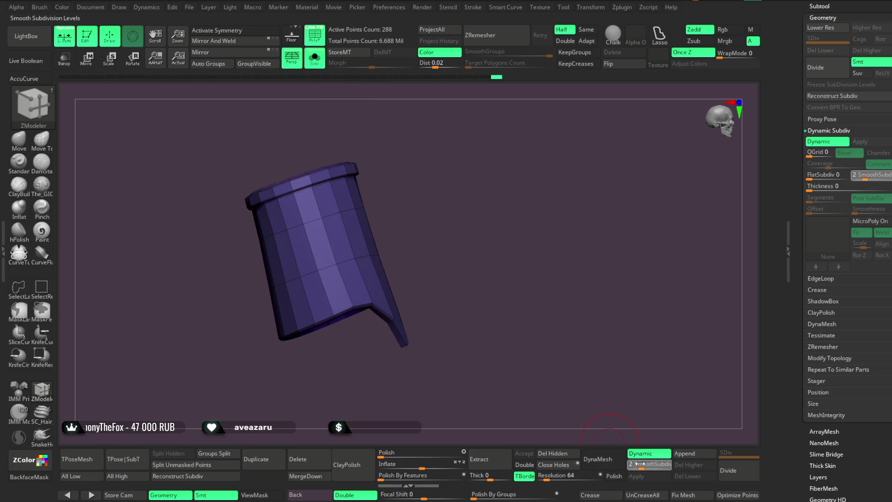
# Show the full figure, set the edge action to crease whole loops, and hide the PolyF wireframe.
pyautogui.click(321, 61)
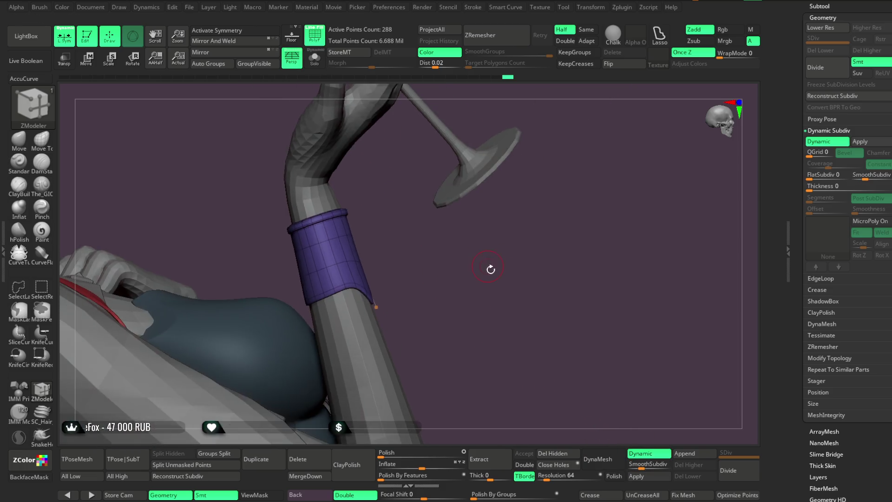
pyautogui.moveTo(605, 183)
pyautogui.mouseDown()
pyautogui.moveTo(579, 137)
pyautogui.moveTo(579, 175)
pyautogui.moveTo(599, 167)
pyautogui.moveTo(591, 210)
pyautogui.moveTo(581, 219)
pyautogui.mouseUp()
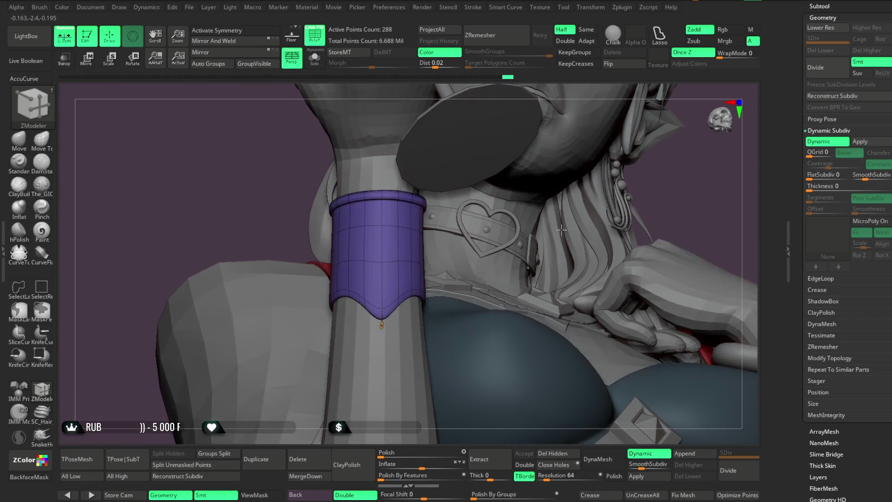
pyautogui.press('space')
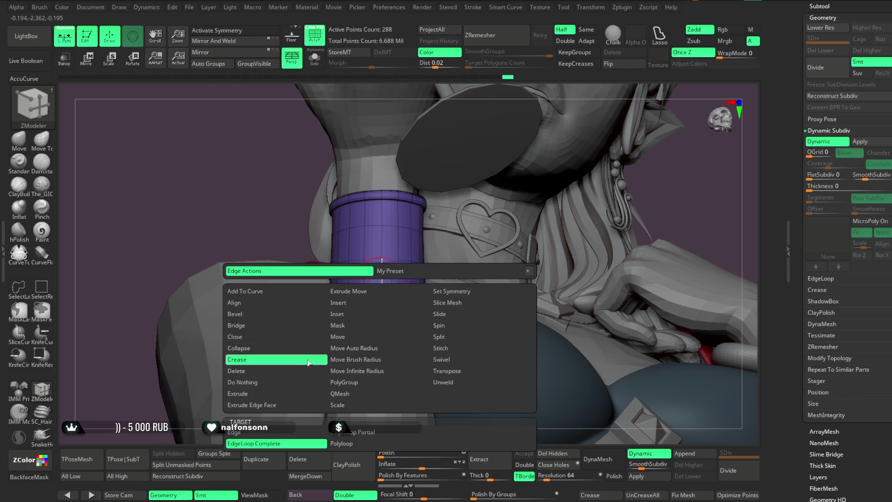
pyautogui.click(306, 364)
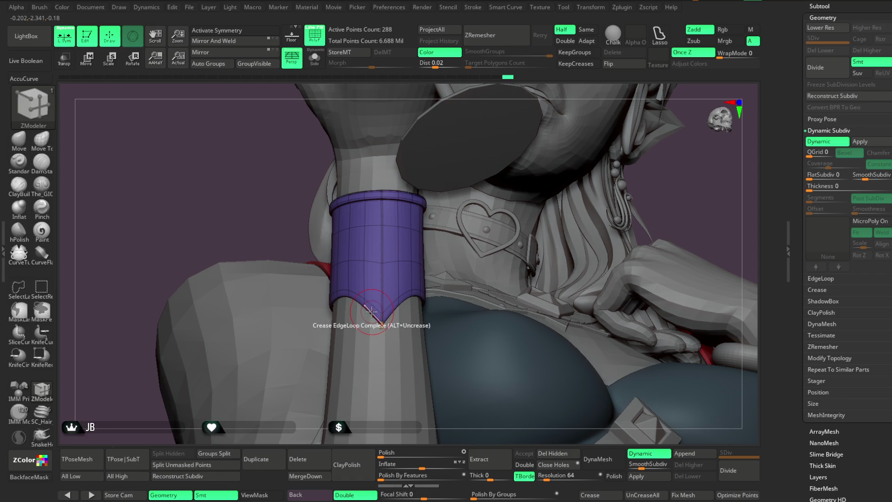
pyautogui.moveTo(678, 200)
pyautogui.mouseDown(button='right')
pyautogui.moveTo(580, 224)
pyautogui.moveTo(559, 175)
pyautogui.moveTo(583, 195)
pyautogui.moveTo(555, 201)
pyautogui.moveTo(575, 185)
pyautogui.moveTo(579, 160)
pyautogui.moveTo(622, 141)
pyautogui.moveTo(604, 176)
pyautogui.mouseUp(button='right')
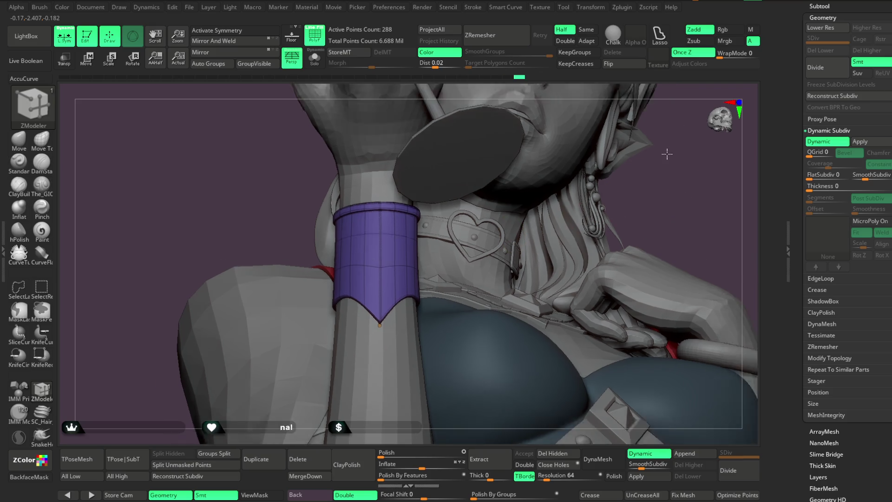
pyautogui.hotkey('shift', 'f')
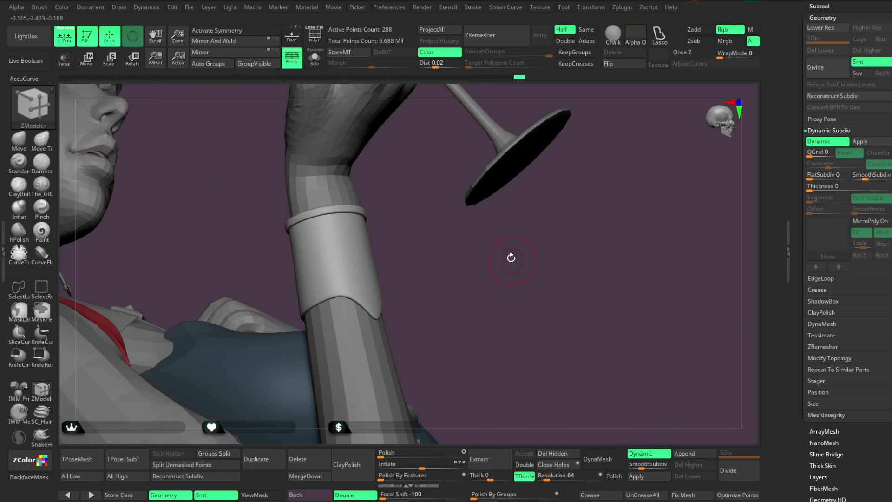
# Crease the bracer's lower edge loop so its pointed tip stays sharp.
pyautogui.keyDown('ctrl'); pyautogui.moveTo(569, 259); pyautogui.dragTo(460, 342, button='right'); pyautogui.keyUp('ctrl')
pyautogui.click(371, 309)
pyautogui.moveTo(487, 277)
pyautogui.keyDown('ctrl'); pyautogui.mouseDown(button='right')
pyautogui.moveTo(476, 275)
pyautogui.moveTo(500, 257)
pyautogui.moveTo(492, 294)
pyautogui.moveTo(467, 272)
pyautogui.moveTo(393, 280)
pyautogui.mouseUp(button='right'); pyautogui.keyUp('ctrl')
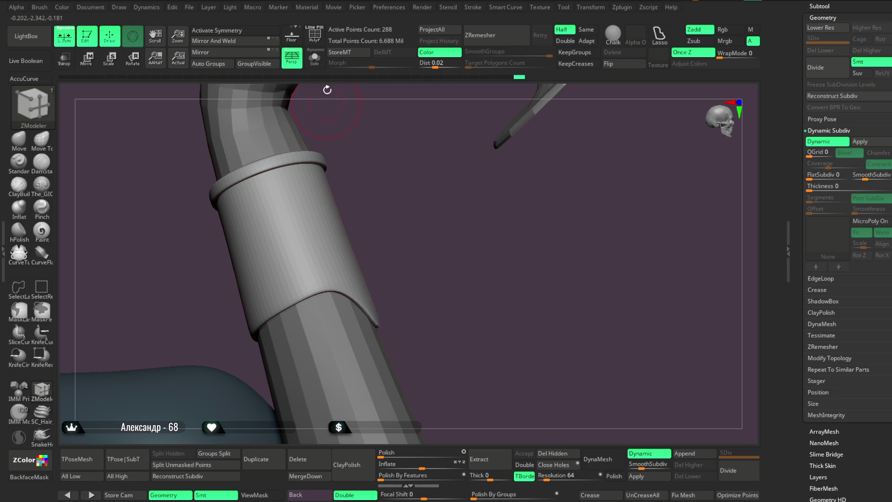
# Check the cuff in Solo, return to the full character and open LightBox.
pyautogui.click(314, 58)
pyautogui.moveTo(364, 121)
pyautogui.keyDown('ctrl'); pyautogui.mouseDown(button='right')
pyautogui.moveTo(462, 203)
pyautogui.moveTo(406, 215)
pyautogui.moveTo(390, 301)
pyautogui.moveTo(460, 233)
pyautogui.moveTo(512, 261)
pyautogui.moveTo(501, 256)
pyautogui.moveTo(483, 209)
pyautogui.moveTo(366, 147)
pyautogui.mouseUp(button='right'); pyautogui.keyUp('ctrl')
pyautogui.click(317, 57)
pyautogui.moveTo(581, 207)
pyautogui.mouseDown(button='right')
pyautogui.moveTo(723, 190)
pyautogui.moveTo(611, 192)
pyautogui.moveTo(647, 191)
pyautogui.moveTo(633, 167)
pyautogui.moveTo(626, 197)
pyautogui.moveTo(622, 139)
pyautogui.mouseUp(button='right')
pyautogui.press(',')
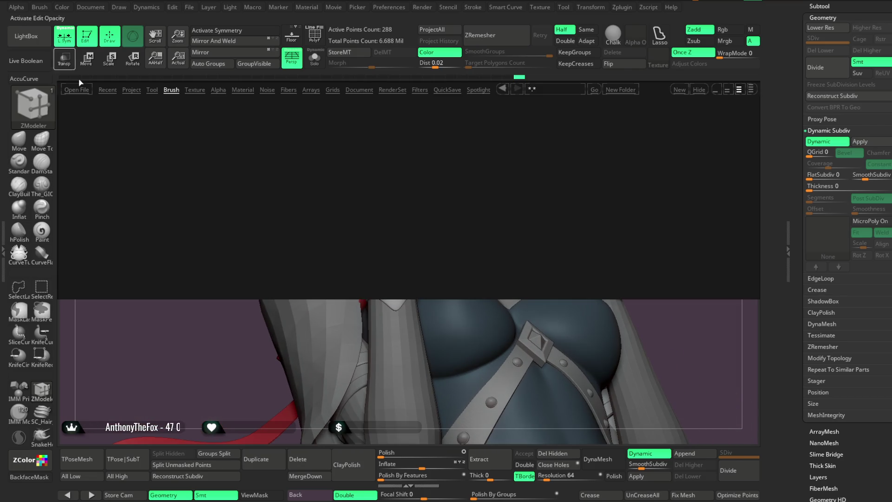
# Load GavalaCrystal.zbp from LightBox's root brush folder and drag a diamond crystal onto the cuff.
pyautogui.click(171, 90)
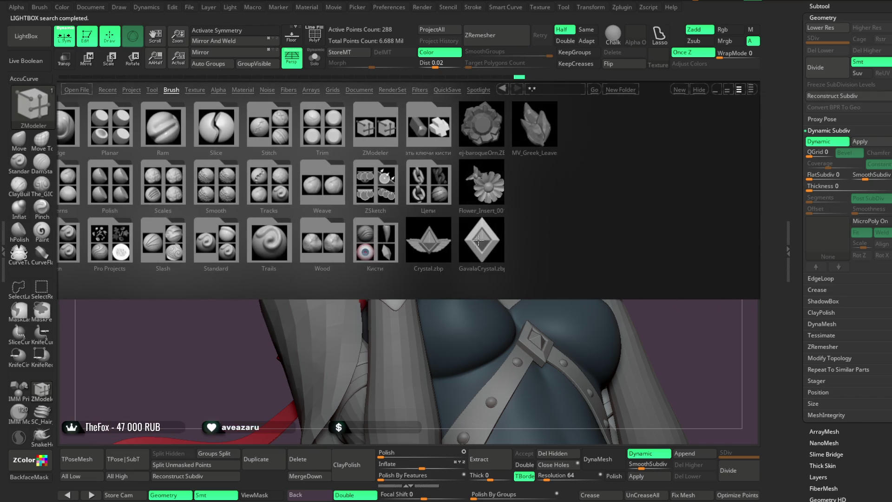
pyautogui.doubleClick(477, 240)
pyautogui.moveTo(670, 262)
pyautogui.keyDown('alt'); pyautogui.mouseDown()
pyautogui.moveTo(596, 159)
pyautogui.moveTo(552, 254)
pyautogui.mouseUp(); pyautogui.keyUp('alt')
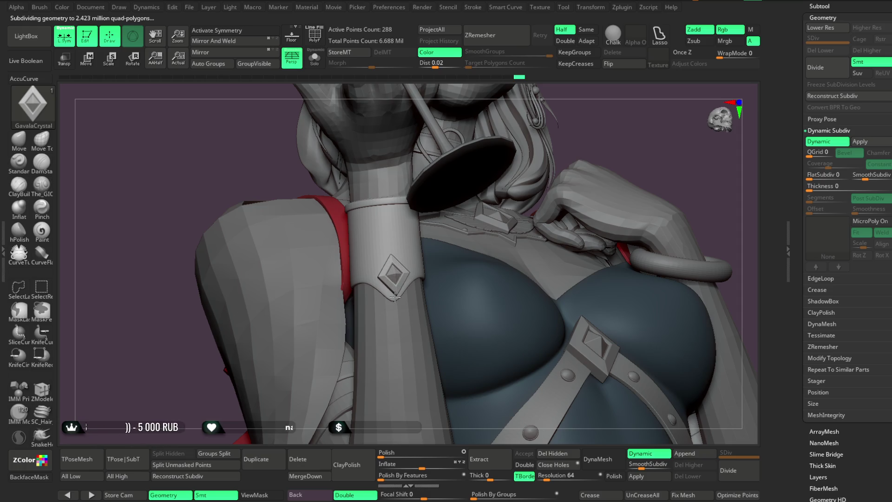
# Adjust the crystal insert with Transpose, then redraw the diamond crystal on the cuff with GavalaCrystal.
pyautogui.moveTo(394, 296); pyautogui.dragTo(395, 296)
pyautogui.moveTo(682, 139); pyautogui.dragTo(554, 161)
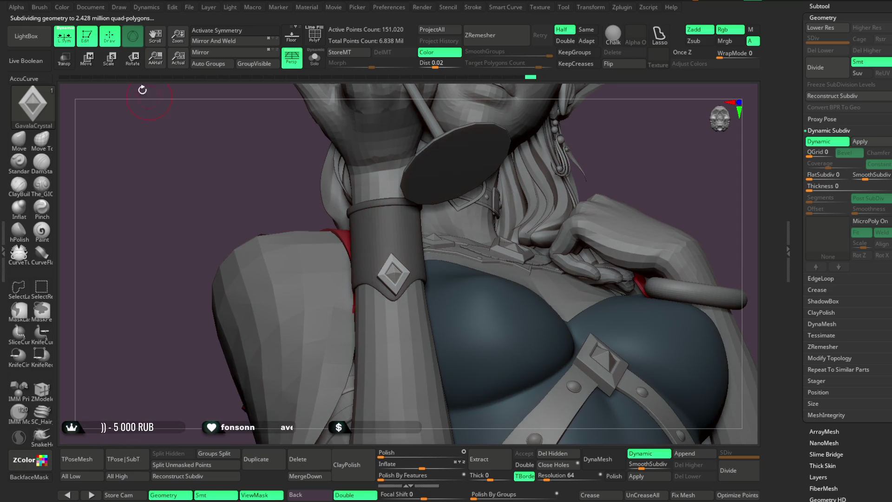
pyautogui.press('w')
pyautogui.keyDown('alt'); pyautogui.moveTo(442, 174); pyautogui.dragTo(435, 260); pyautogui.keyUp('alt')
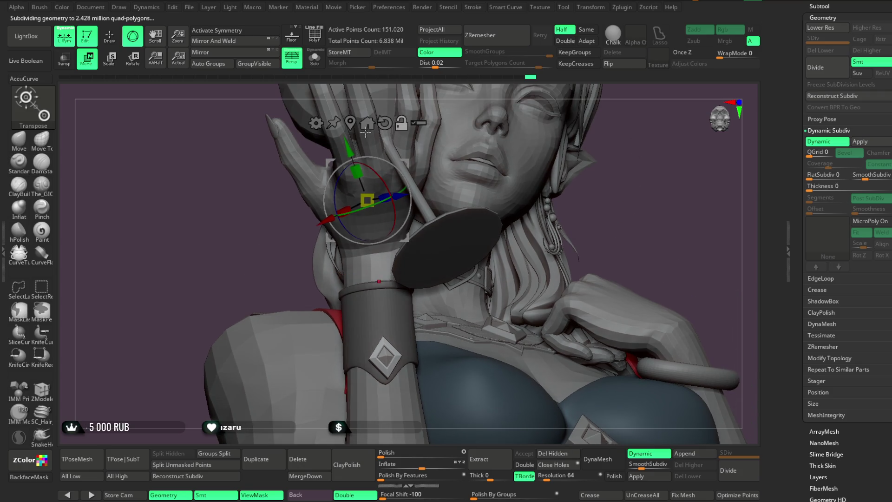
pyautogui.click(361, 126)
pyautogui.keyDown('alt'); pyautogui.moveTo(361, 130); pyautogui.dragTo(373, 336); pyautogui.keyUp('alt')
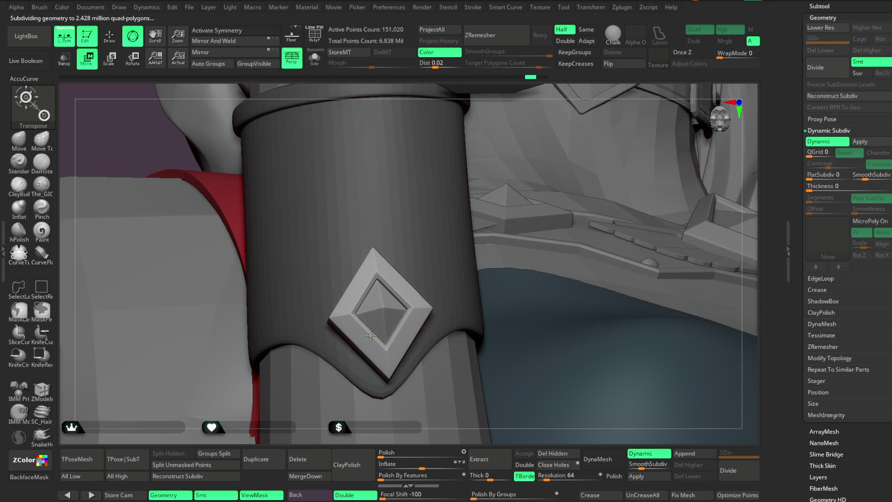
pyautogui.keyDown('alt'); pyautogui.click(370, 335); pyautogui.keyUp('alt')
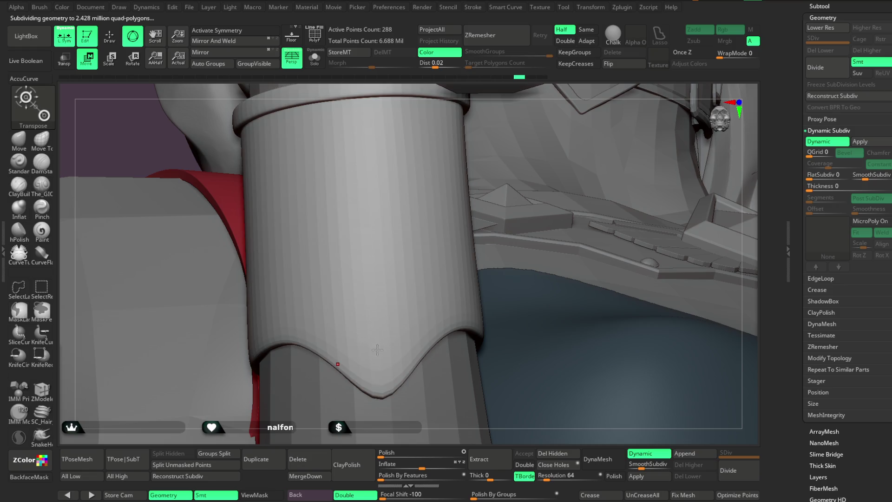
pyautogui.press('q')
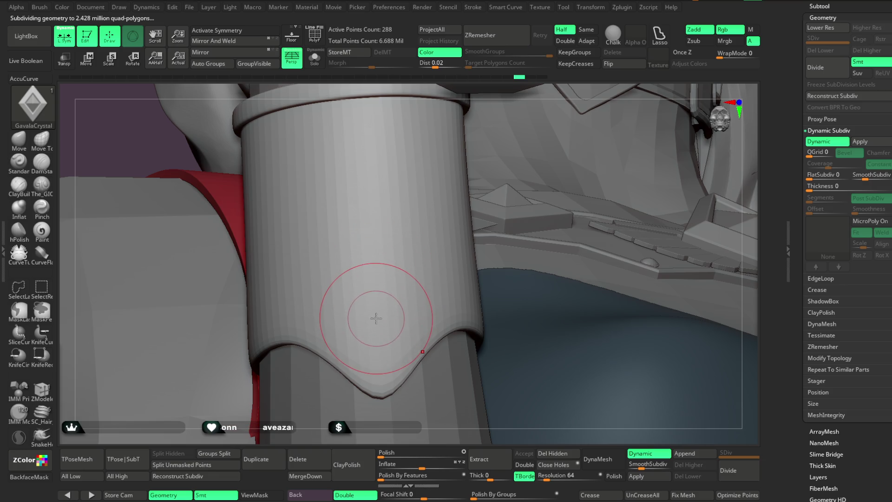
pyautogui.moveTo(375, 319); pyautogui.dragTo(377, 385)
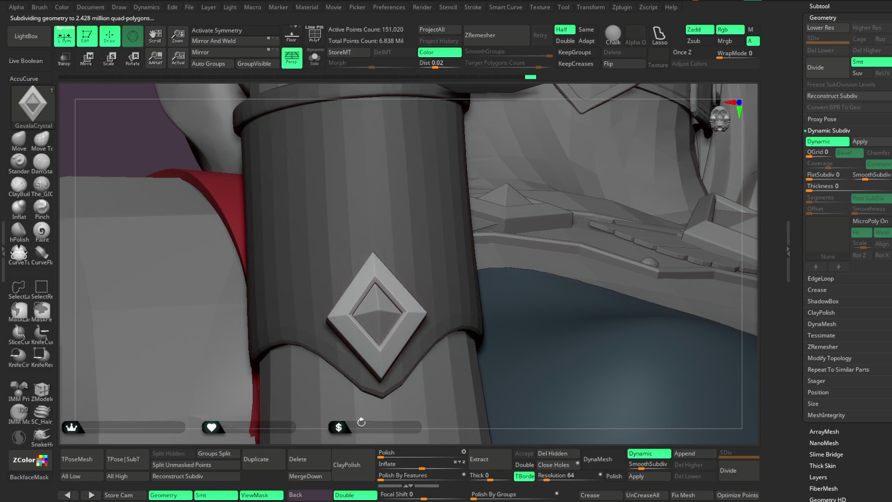
# Pick IMM ModelKit round studs and insert them along the band beside the diamond.
pyautogui.scroll(-5, 386, 193)
pyautogui.scroll(-5, 575, 194)
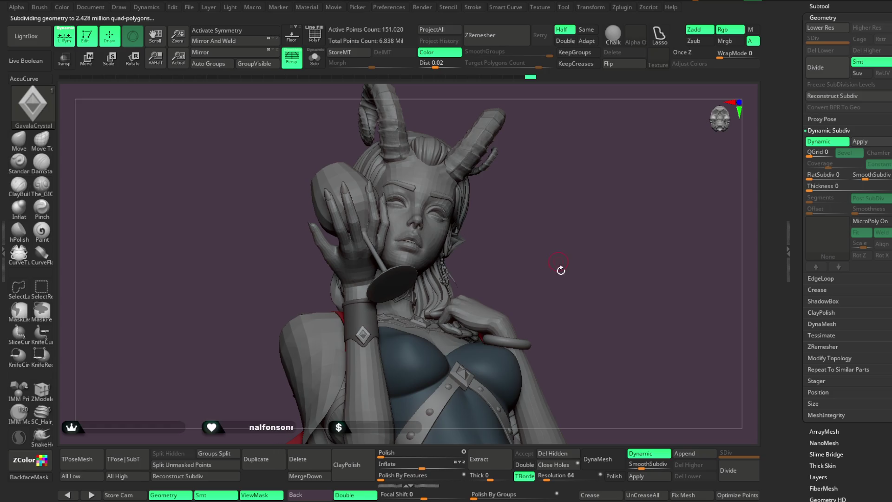
pyautogui.hotkey('shift', 'd')
pyautogui.moveTo(619, 396)
pyautogui.mouseDown()
pyautogui.moveTo(607, 313)
pyautogui.moveTo(619, 304)
pyautogui.moveTo(616, 342)
pyautogui.mouseUp()
pyautogui.scroll(10, 606, 324)
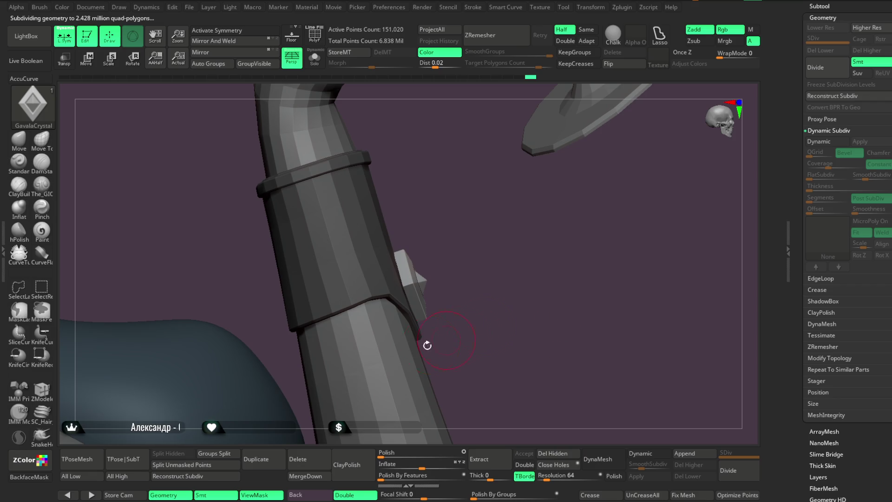
pyautogui.click(21, 398)
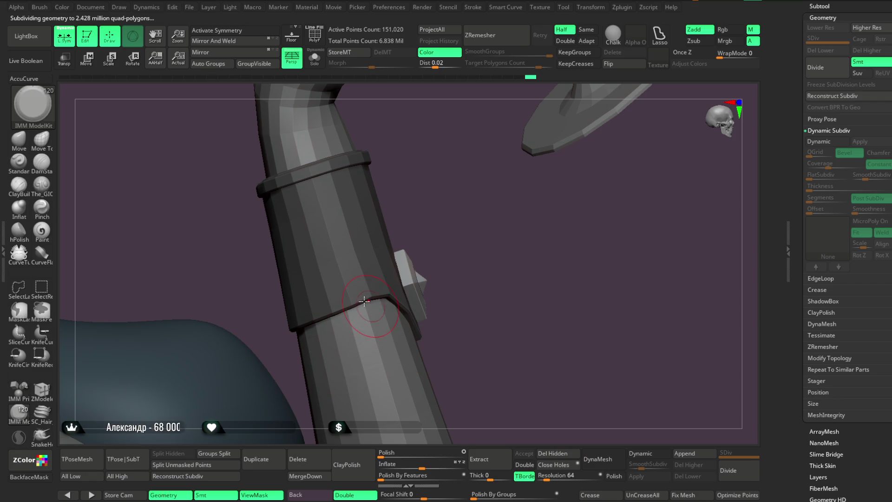
pyautogui.press('m')
pyautogui.click(345, 241)
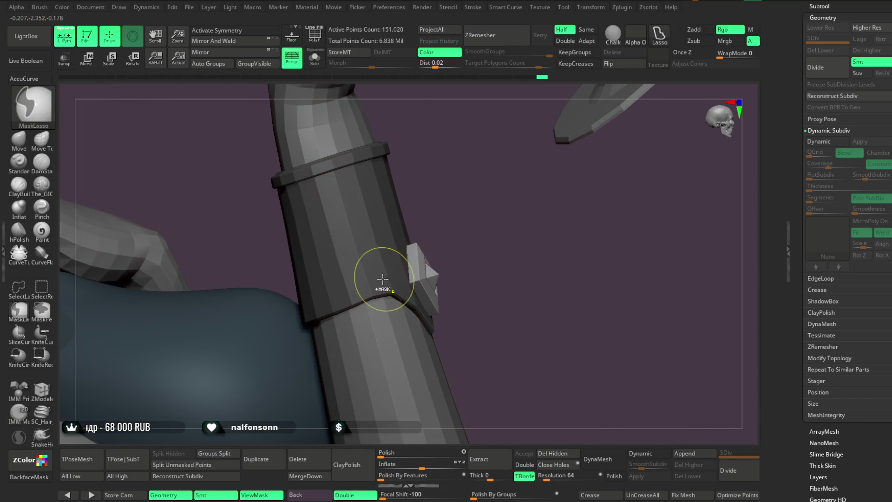
pyautogui.moveTo(483, 232)
pyautogui.mouseDown()
pyautogui.moveTo(456, 214)
pyautogui.moveTo(454, 243)
pyautogui.moveTo(446, 221)
pyautogui.moveTo(469, 266)
pyautogui.mouseUp()
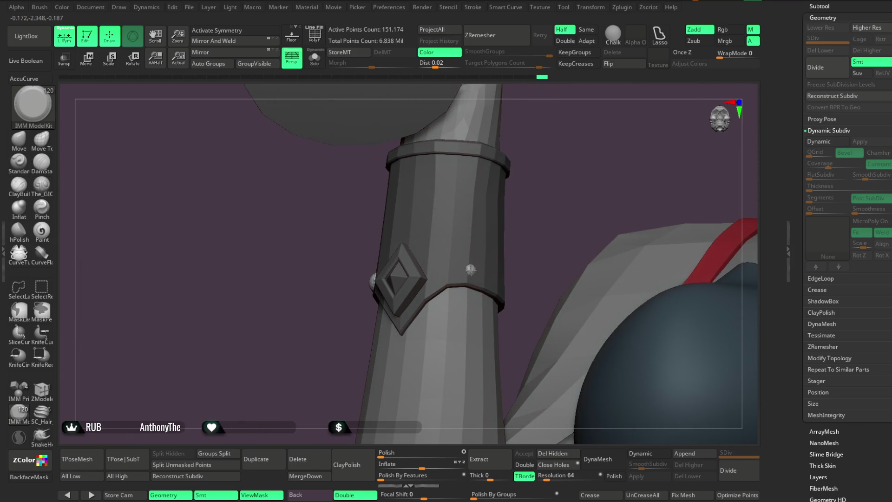
pyautogui.moveTo(511, 223)
pyautogui.mouseDown()
pyautogui.moveTo(492, 219)
pyautogui.moveTo(523, 208)
pyautogui.moveTo(621, 209)
pyautogui.moveTo(597, 179)
pyautogui.moveTo(506, 273)
pyautogui.moveTo(579, 201)
pyautogui.moveTo(529, 198)
pyautogui.moveTo(541, 273)
pyautogui.moveTo(585, 179)
pyautogui.moveTo(539, 207)
pyautogui.mouseUp()
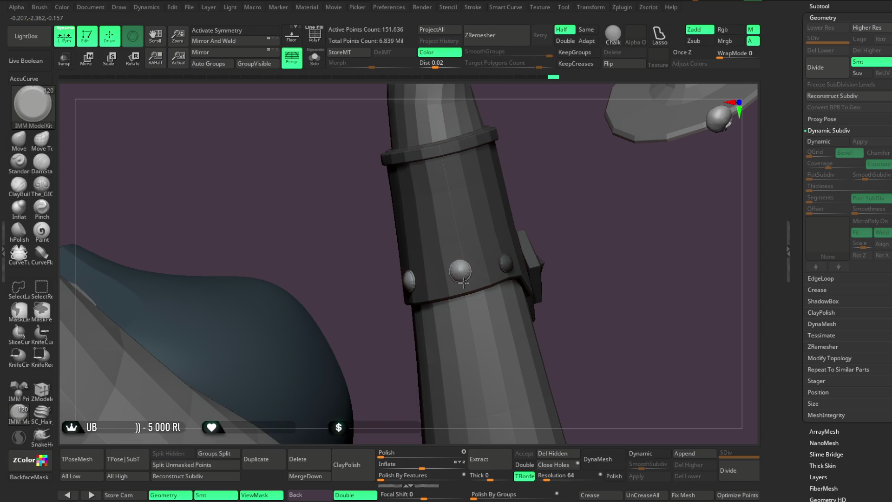
pyautogui.moveTo(596, 240)
pyautogui.mouseDown()
pyautogui.moveTo(567, 225)
pyautogui.moveTo(414, 232)
pyautogui.moveTo(397, 369)
pyautogui.moveTo(384, 265)
pyautogui.moveTo(378, 304)
pyautogui.moveTo(625, 196)
pyautogui.moveTo(544, 193)
pyautogui.moveTo(567, 185)
pyautogui.moveTo(564, 176)
pyautogui.moveTo(569, 181)
pyautogui.mouseUp()
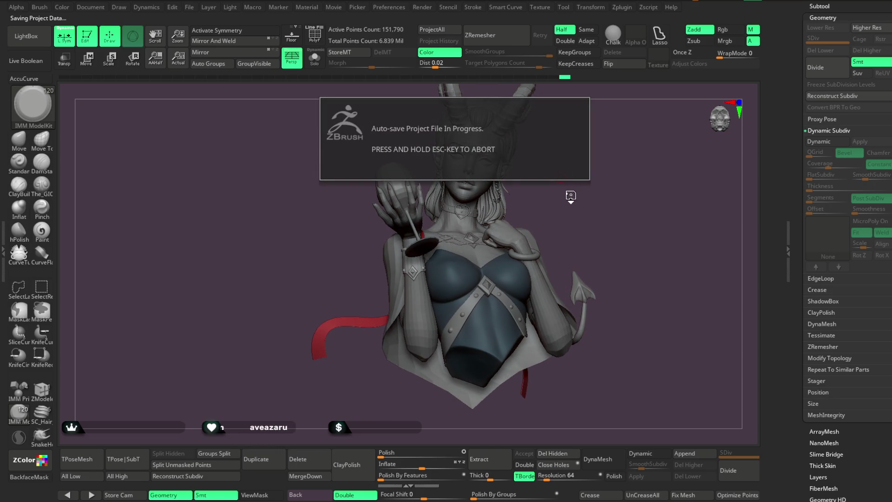
# Pick The_GIO carving brush and make the low-poly body basemesh (Subtool 5) active.
pyautogui.moveTo(575, 184); pyautogui.dragTo(573, 186)
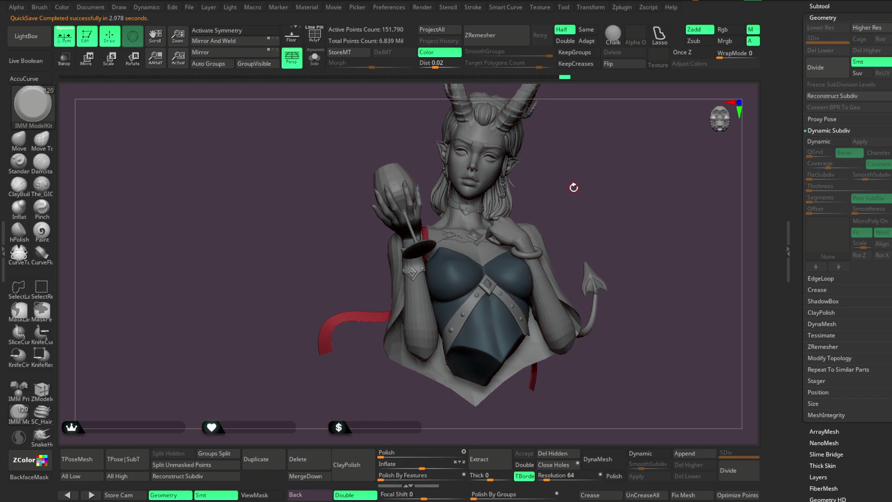
pyautogui.click(47, 190)
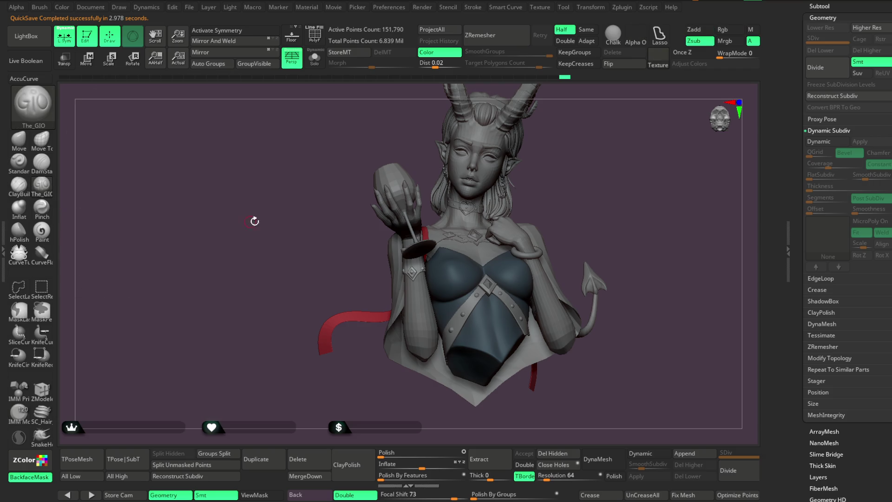
pyautogui.keyDown('alt'); pyautogui.click(466, 222); pyautogui.keyUp('alt')
pyautogui.scroll(5, 469, 223)
pyautogui.press('space')
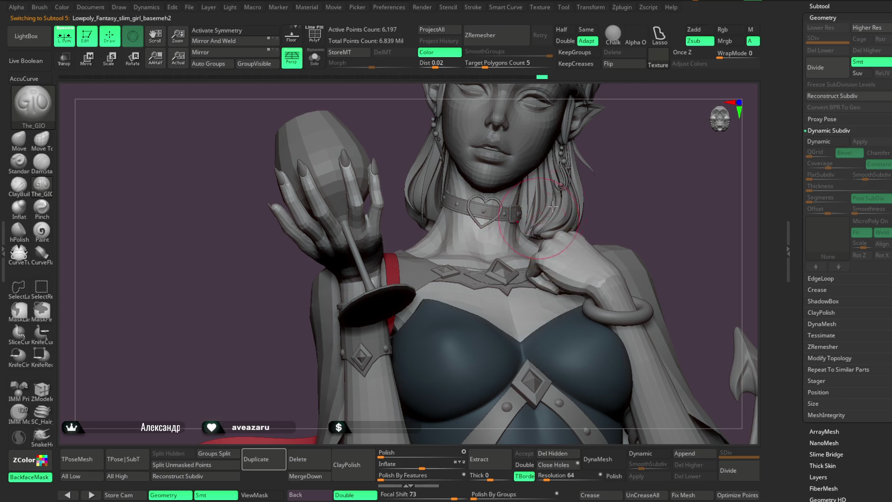
pyautogui.scroll(3, 475, 246)
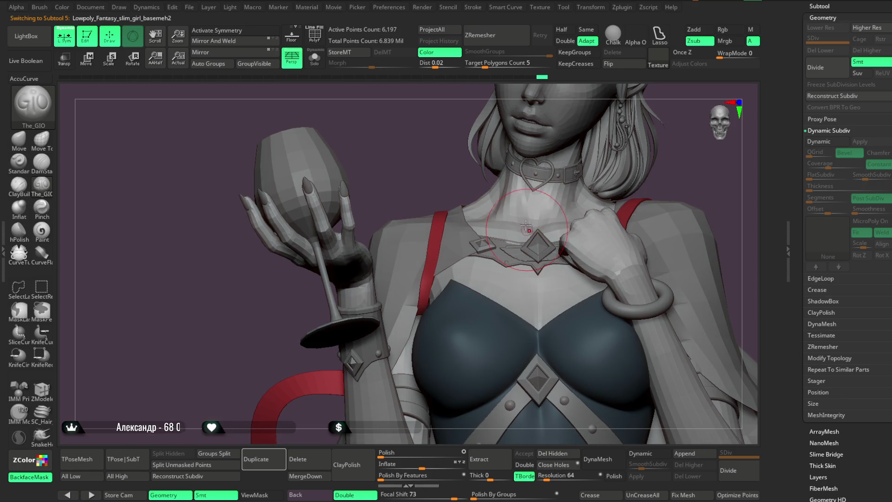
pyautogui.moveTo(676, 156); pyautogui.dragTo(633, 160)
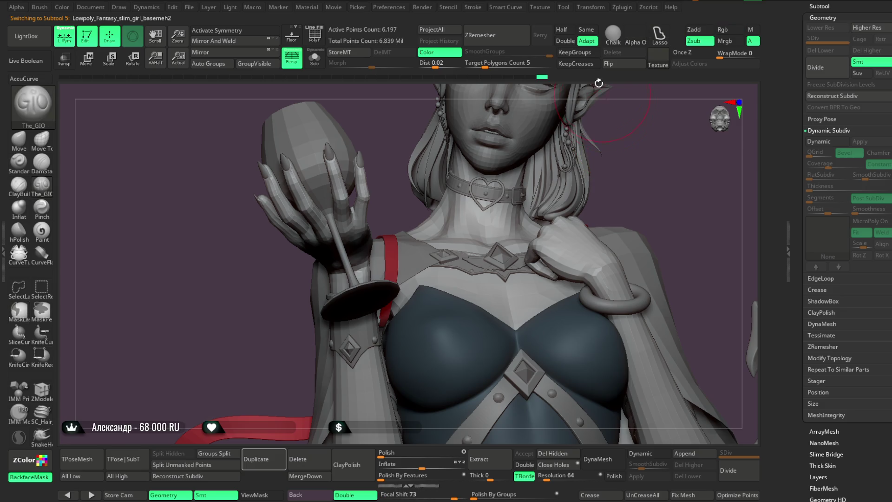
# Adjust the Stroke menu's Curve and Lazy Mouse settings for smoother strokes.
pyautogui.click(479, 8)
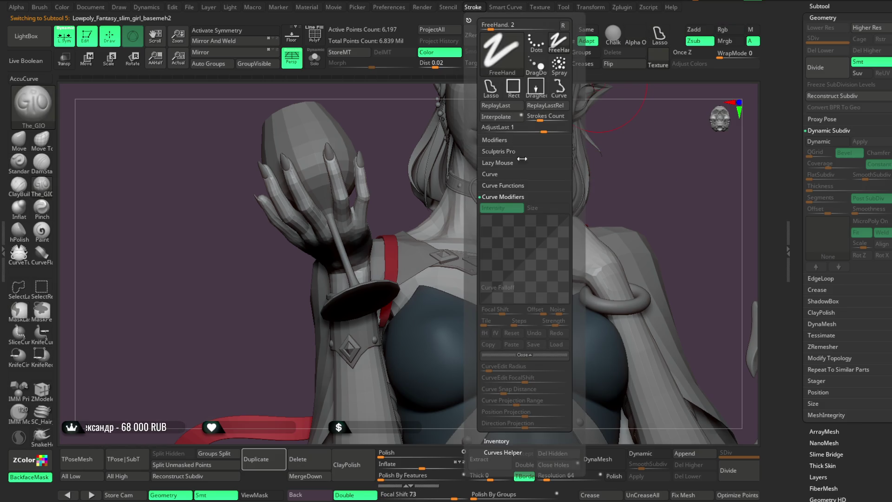
pyautogui.click(492, 174)
pyautogui.click(502, 162)
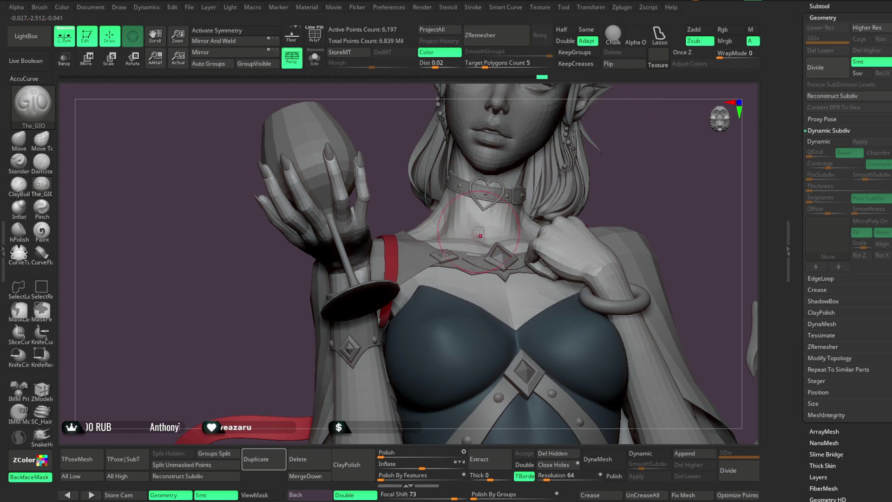
pyautogui.moveTo(473, 217); pyautogui.dragTo(499, 214, button='right')
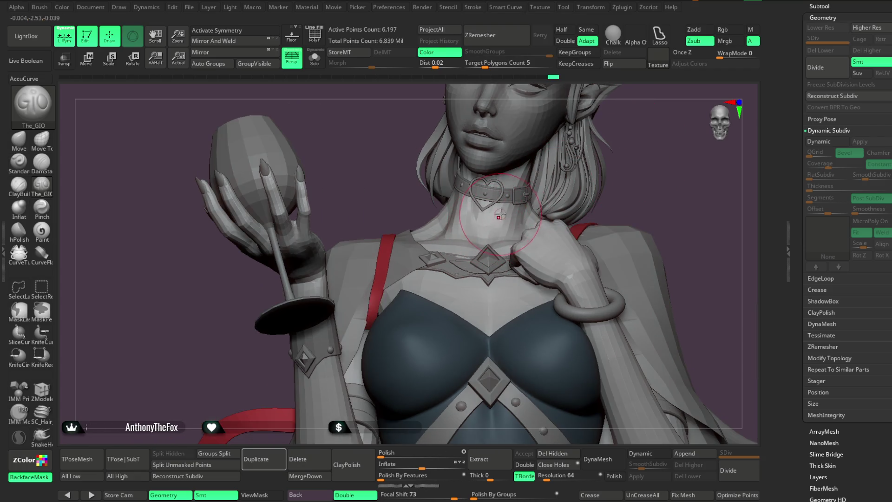
pyautogui.moveTo(636, 154); pyautogui.dragTo(477, 234, button='right')
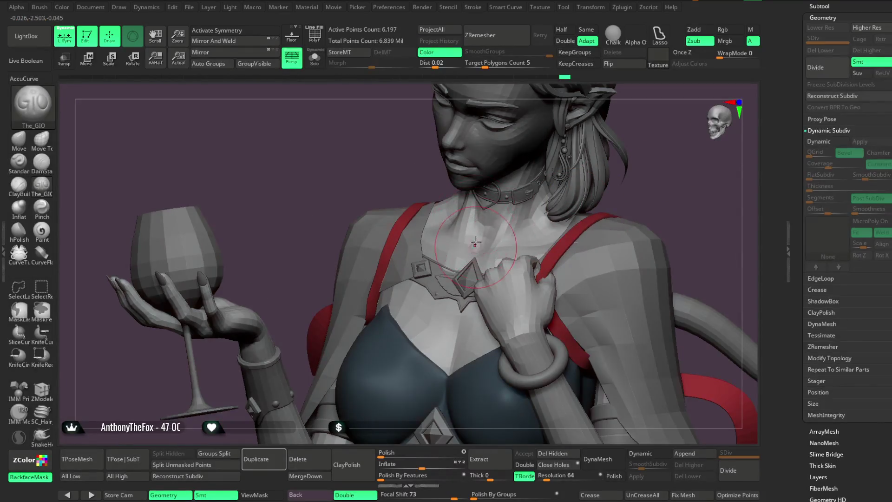
pyautogui.moveTo(662, 208); pyautogui.dragTo(457, 232, button='right')
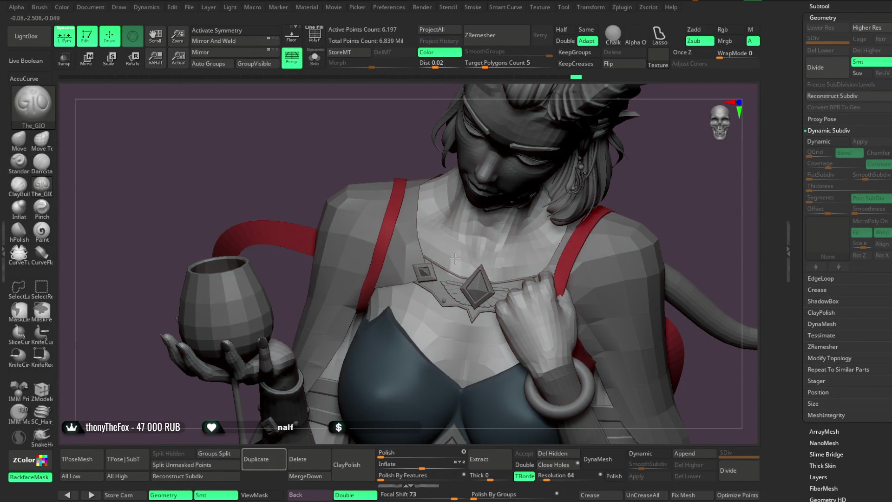
pyautogui.moveTo(677, 194); pyautogui.dragTo(493, 272, button='right')
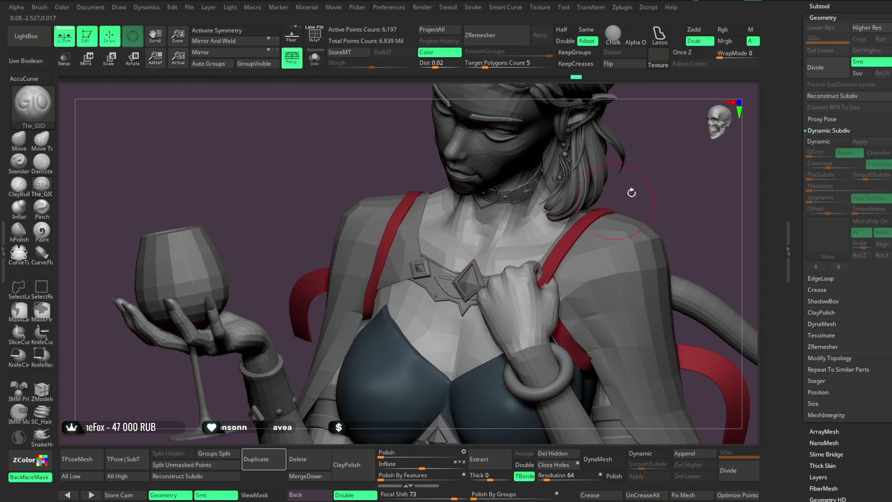
pyautogui.moveTo(614, 201); pyautogui.dragTo(517, 221, button='right')
pyautogui.moveTo(641, 135)
pyautogui.keyDown('ctrl'); pyautogui.mouseDown(button='right')
pyautogui.moveTo(623, 172)
pyautogui.moveTo(609, 165)
pyautogui.moveTo(621, 165)
pyautogui.moveTo(605, 175)
pyautogui.moveTo(605, 189)
pyautogui.moveTo(581, 193)
pyautogui.moveTo(587, 204)
pyautogui.moveTo(589, 185)
pyautogui.moveTo(548, 210)
pyautogui.moveTo(553, 219)
pyautogui.moveTo(589, 153)
pyautogui.moveTo(621, 165)
pyautogui.moveTo(568, 169)
pyautogui.mouseUp(button='right'); pyautogui.keyUp('ctrl')
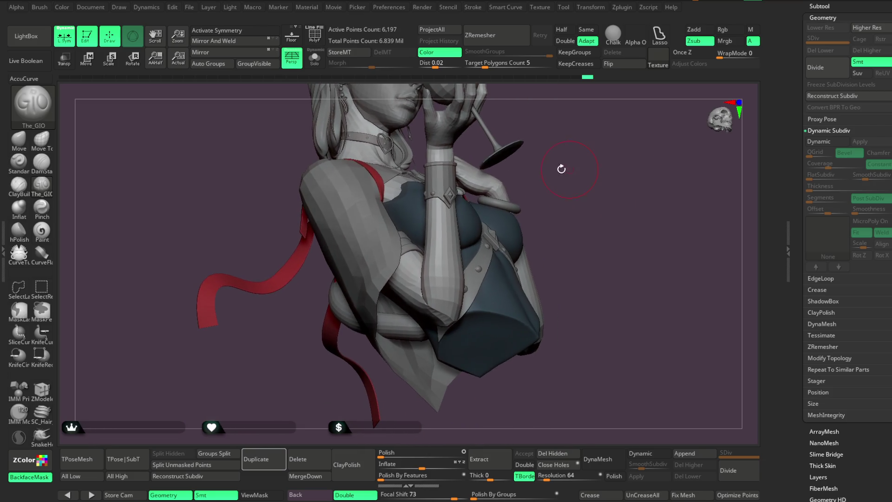
pyautogui.click(23, 146)
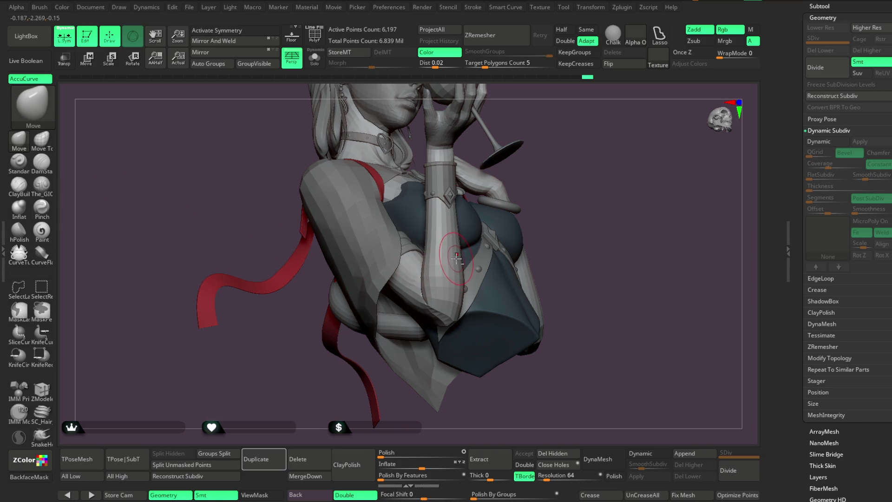
pyautogui.press('space')
pyautogui.keyDown('ctrl'); pyautogui.moveTo(567, 175); pyautogui.dragTo(465, 271, button='right'); pyautogui.keyUp('ctrl')
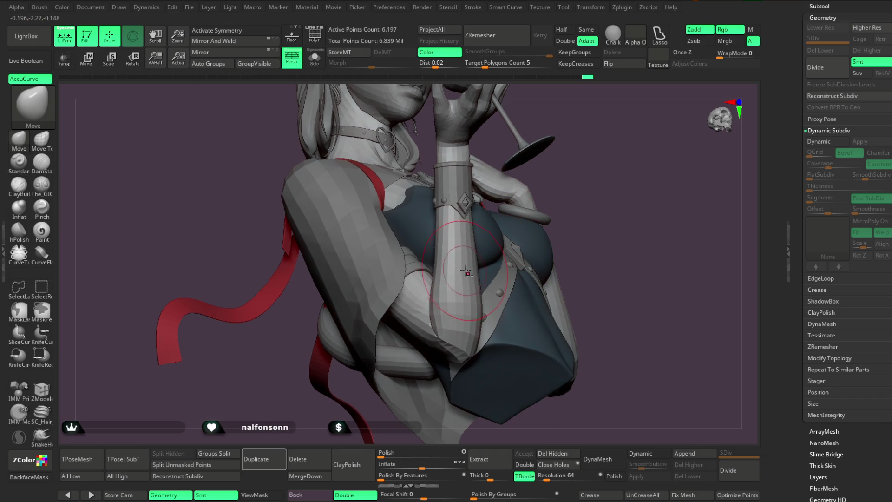
pyautogui.moveTo(570, 187)
pyautogui.mouseDown(button='right')
pyautogui.moveTo(540, 169)
pyautogui.moveTo(467, 264)
pyautogui.mouseUp(button='right')
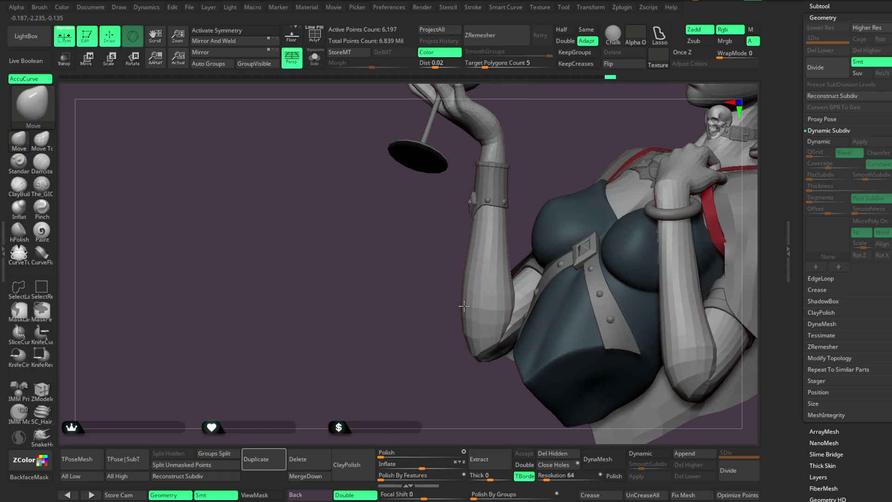
pyautogui.moveTo(463, 320)
pyautogui.mouseDown(button='right')
pyautogui.moveTo(436, 350)
pyautogui.moveTo(453, 303)
pyautogui.moveTo(446, 288)
pyautogui.moveTo(466, 269)
pyautogui.moveTo(587, 245)
pyautogui.moveTo(445, 314)
pyautogui.mouseUp(button='right')
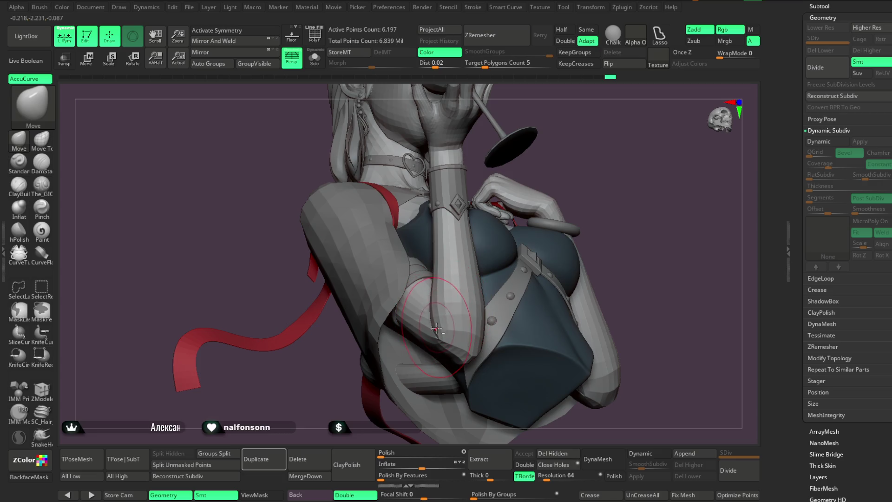
pyautogui.moveTo(608, 177); pyautogui.dragTo(482, 314, button='right')
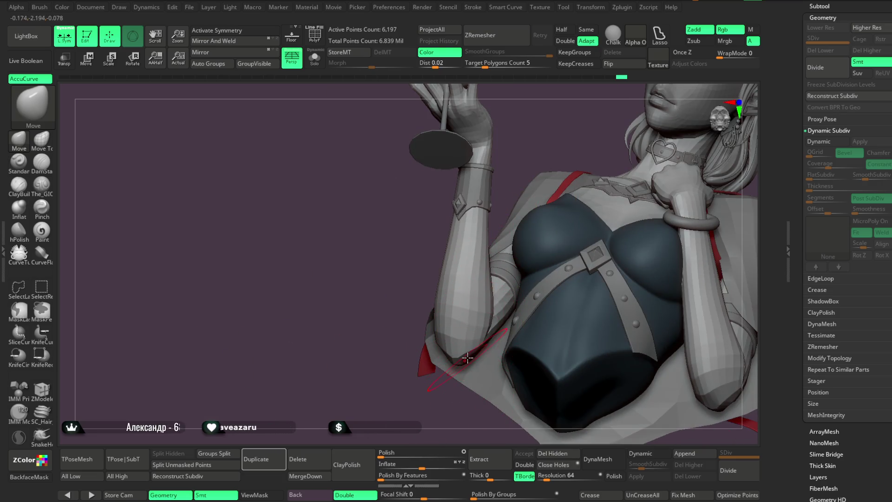
pyautogui.moveTo(445, 414); pyautogui.dragTo(473, 319, button='right')
pyautogui.press('space')
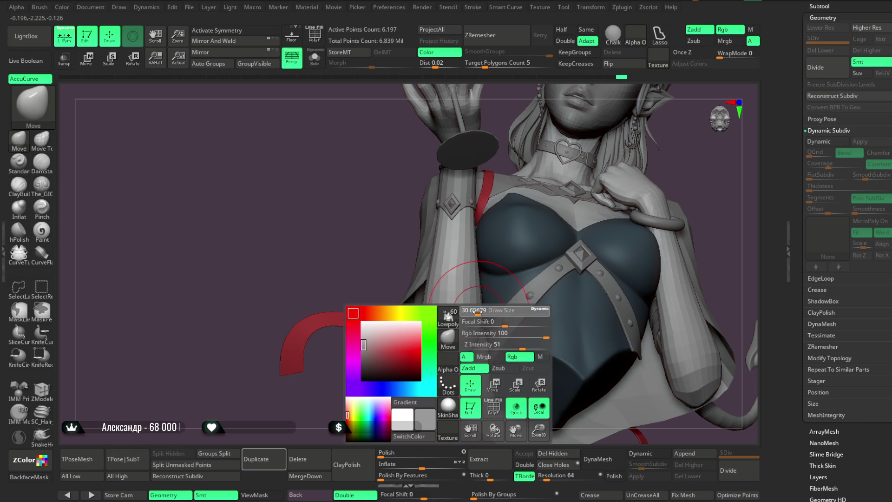
pyautogui.moveTo(388, 421)
pyautogui.mouseDown(button='right')
pyautogui.moveTo(557, 223)
pyautogui.moveTo(587, 201)
pyautogui.moveTo(571, 226)
pyautogui.moveTo(548, 224)
pyautogui.moveTo(559, 212)
pyautogui.moveTo(550, 205)
pyautogui.moveTo(561, 193)
pyautogui.moveTo(528, 321)
pyautogui.moveTo(431, 237)
pyautogui.mouseUp(button='right')
pyautogui.press('space')
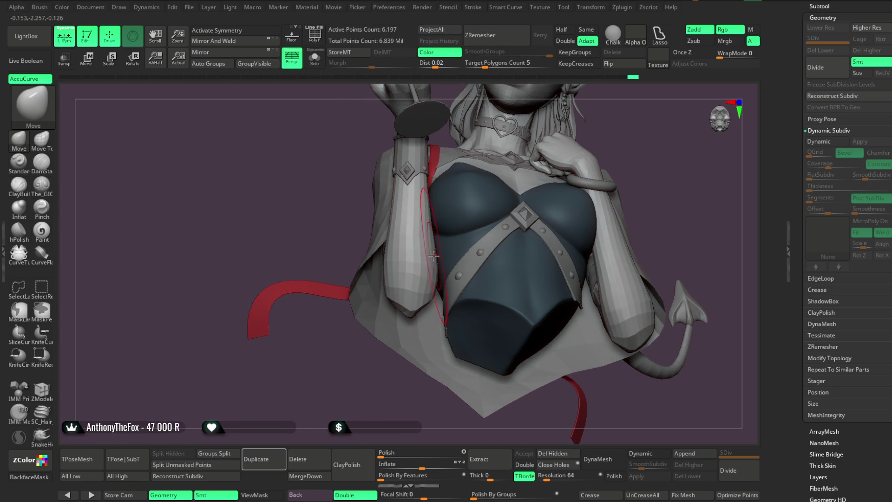
pyautogui.moveTo(615, 159)
pyautogui.keyDown('alt'); pyautogui.mouseDown()
pyautogui.moveTo(601, 197)
pyautogui.moveTo(583, 193)
pyautogui.moveTo(578, 226)
pyautogui.moveTo(575, 202)
pyautogui.moveTo(590, 190)
pyautogui.moveTo(539, 199)
pyautogui.moveTo(564, 193)
pyautogui.moveTo(555, 198)
pyautogui.mouseUp(); pyautogui.keyUp('alt')
pyautogui.press('space')
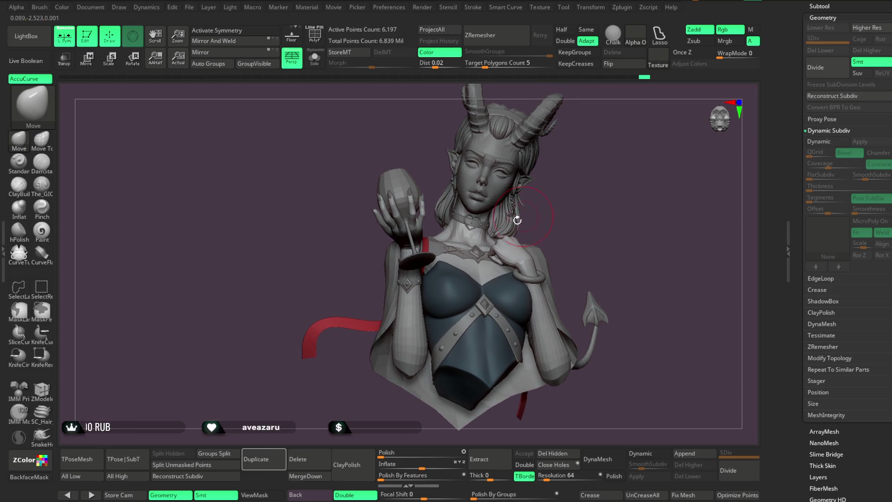
# Switch the active subtool from Extract4_4 and end with the Extract1 shawl active.
pyautogui.keyDown('alt'); pyautogui.click(554, 197); pyautogui.keyUp('alt')
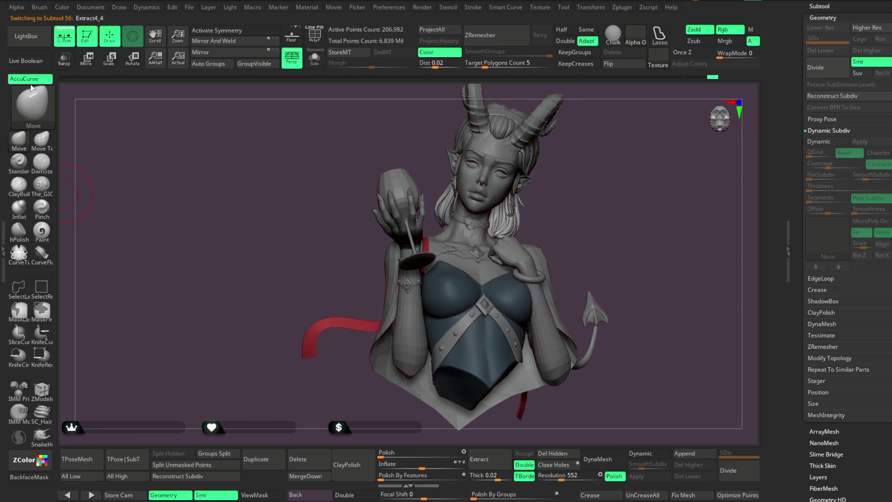
pyautogui.press('space')
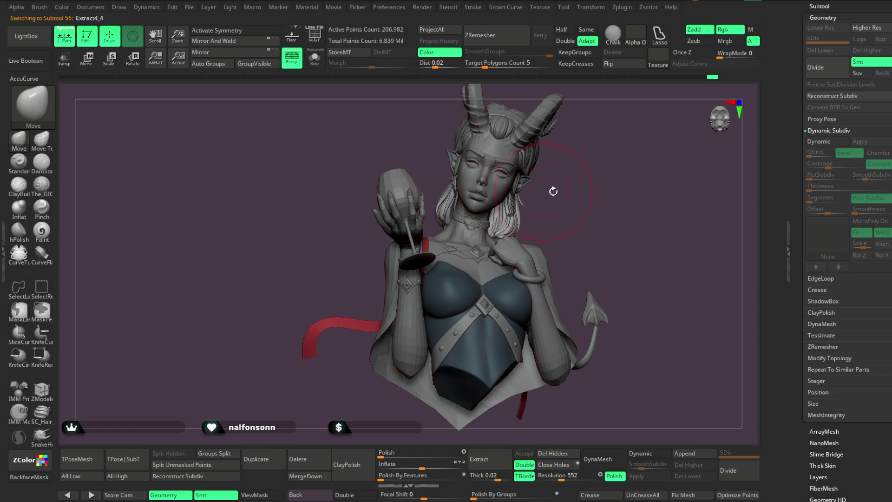
pyautogui.moveTo(515, 231)
pyautogui.mouseDown()
pyautogui.moveTo(617, 186)
pyautogui.moveTo(641, 163)
pyautogui.moveTo(600, 177)
pyautogui.moveTo(631, 181)
pyautogui.moveTo(551, 224)
pyautogui.moveTo(531, 222)
pyautogui.mouseUp()
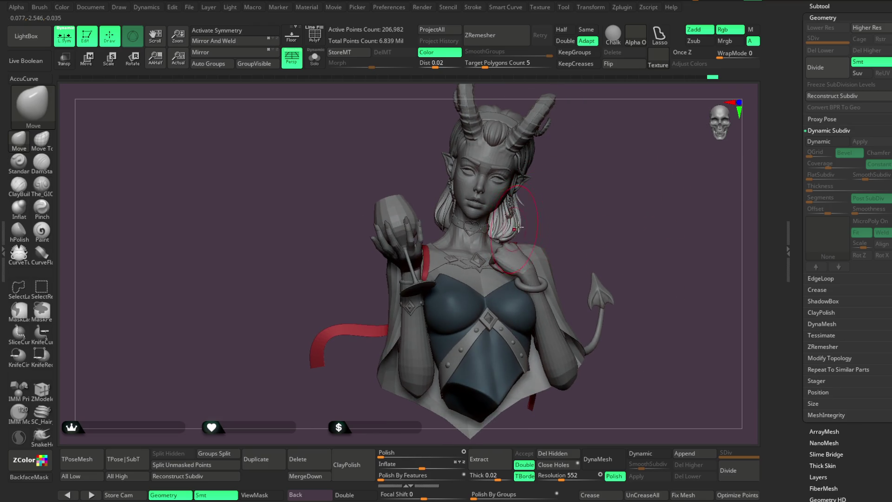
pyautogui.scroll(-6, 577, 175)
pyautogui.scroll(-4, 583, 179)
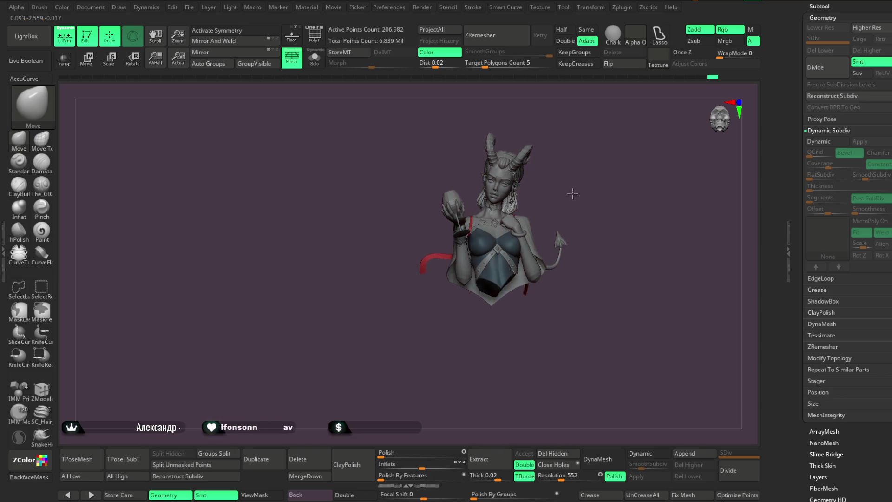
pyautogui.scroll(5, 573, 196)
pyautogui.scroll(4, 587, 185)
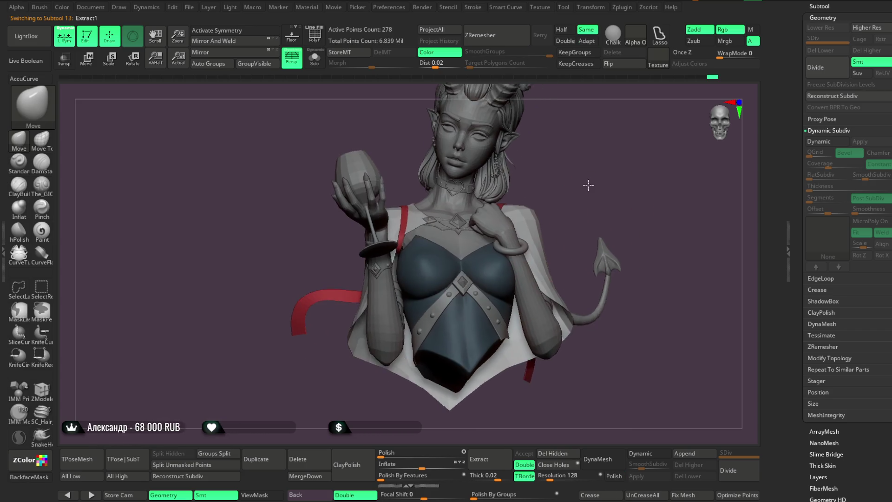
# Isolate the shawl with Solo and rotate it for inspection.
pyautogui.press('space')
pyautogui.moveTo(601, 188); pyautogui.dragTo(603, 188)
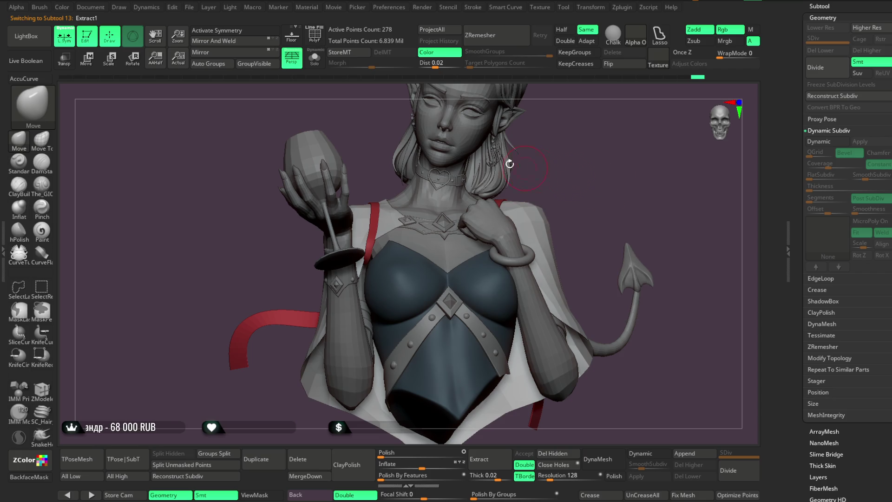
pyautogui.click(321, 63)
pyautogui.moveTo(579, 153)
pyautogui.mouseDown()
pyautogui.moveTo(601, 129)
pyautogui.moveTo(613, 157)
pyautogui.moveTo(591, 192)
pyautogui.mouseUp()
# Enable Dynamic Subdiv with SmoothSubdiv 0, raise Thickness, apply it, then turn Solo off.
pyautogui.click(649, 452)
pyautogui.moveTo(650, 464); pyautogui.dragTo(629, 463)
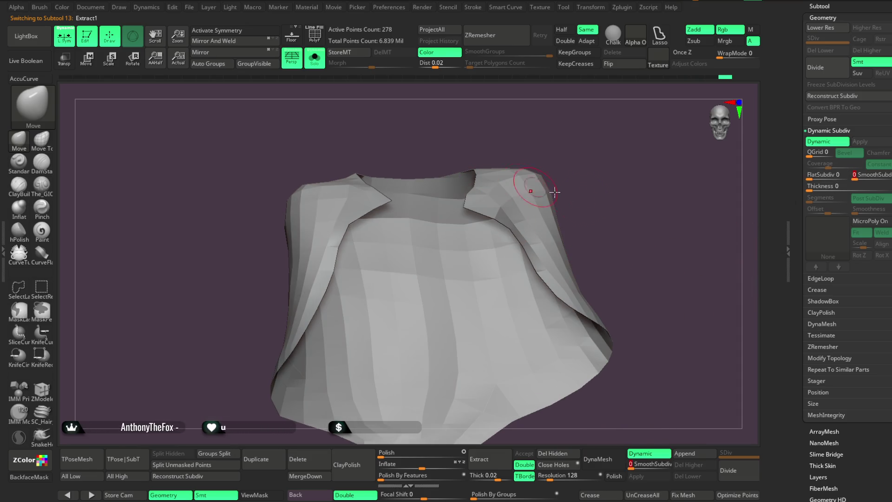
pyautogui.moveTo(818, 186); pyautogui.dragTo(790, 210)
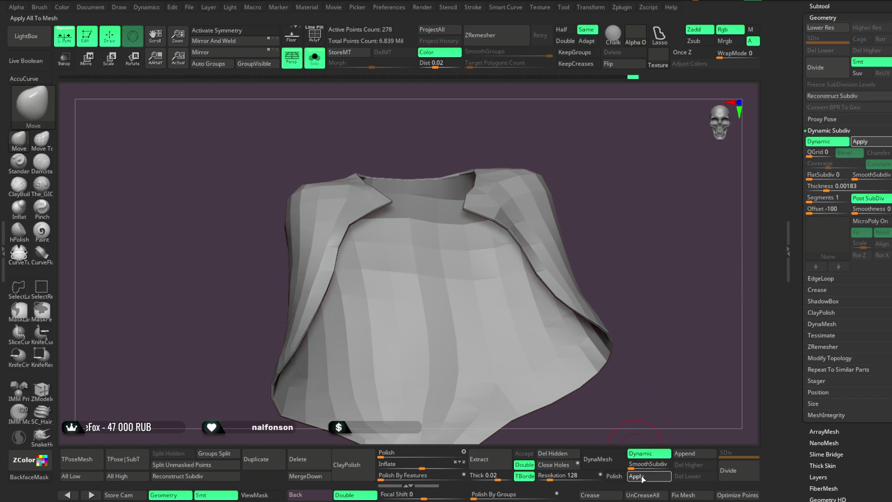
pyautogui.moveTo(825, 187); pyautogui.dragTo(792, 193)
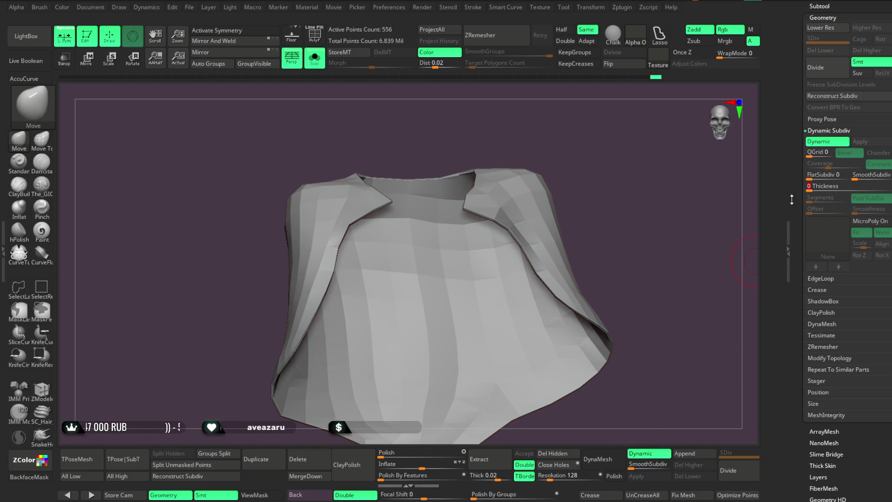
pyautogui.moveTo(634, 324); pyautogui.dragTo(632, 330)
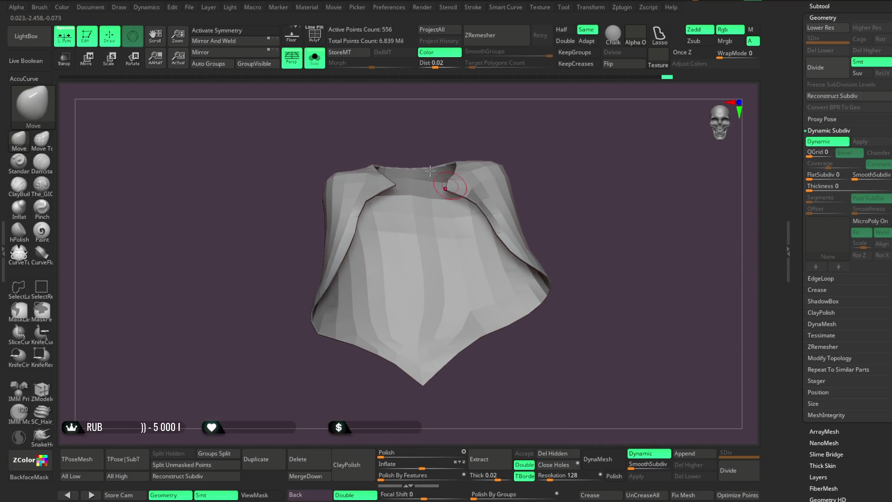
pyautogui.click(314, 58)
pyautogui.moveTo(607, 150)
pyautogui.keyDown('alt'); pyautogui.mouseDown()
pyautogui.moveTo(584, 185)
pyautogui.moveTo(582, 173)
pyautogui.moveTo(583, 196)
pyautogui.moveTo(583, 174)
pyautogui.moveTo(571, 173)
pyautogui.moveTo(585, 173)
pyautogui.moveTo(576, 186)
pyautogui.moveTo(583, 193)
pyautogui.moveTo(577, 188)
pyautogui.mouseUp(); pyautogui.keyUp('alt')
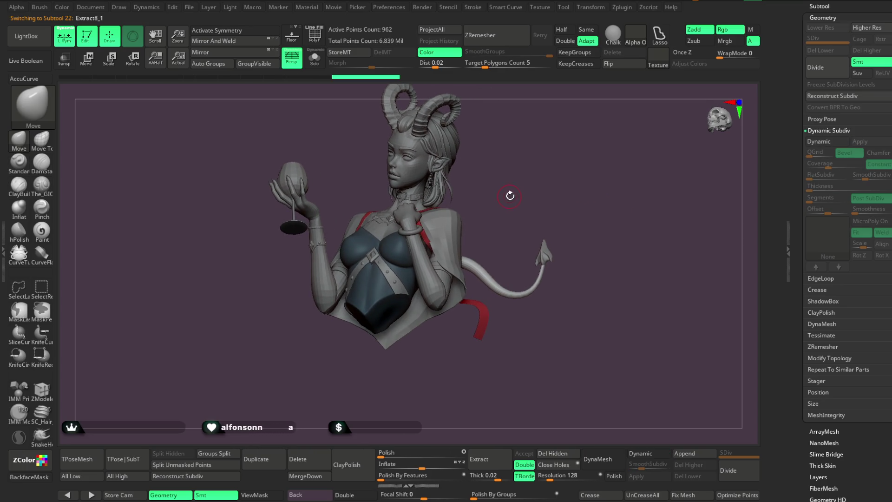
# Check the Subtool list's folders, selecting the Wings folder.
pyautogui.press('space')
pyautogui.click(191, 8)
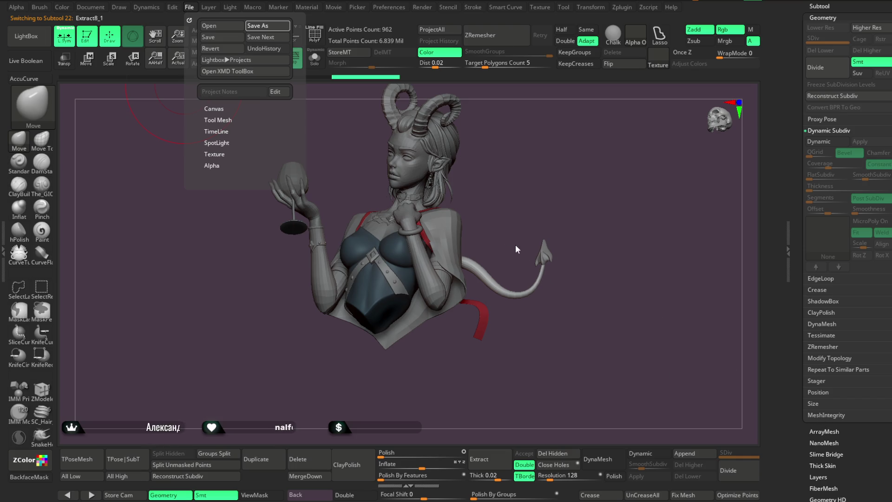
pyautogui.scroll(3, 820, 97)
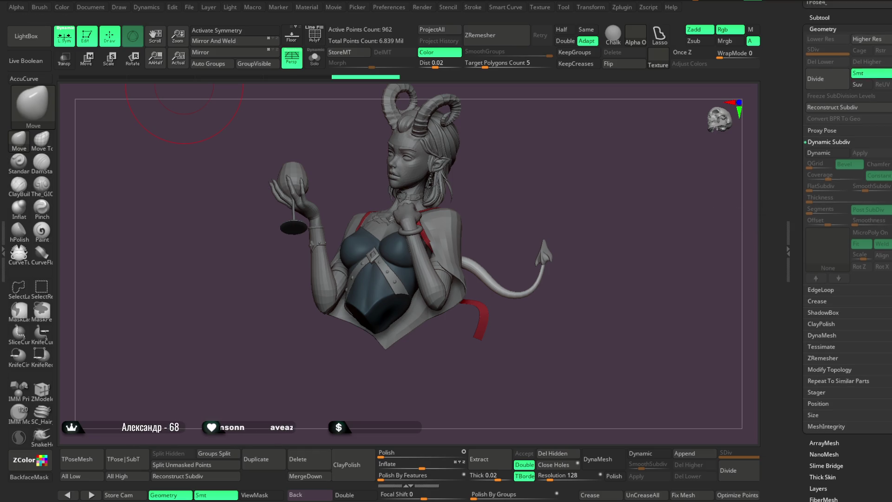
pyautogui.click(821, 98)
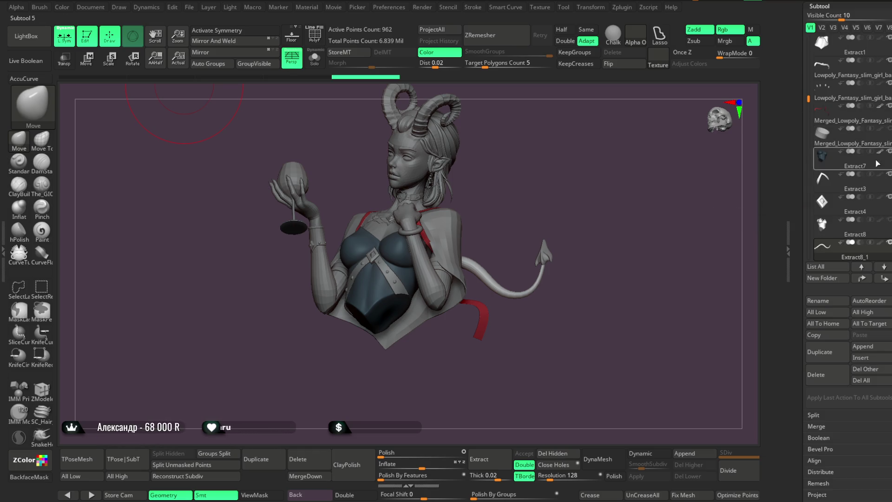
pyautogui.scroll(-5, 854, 185)
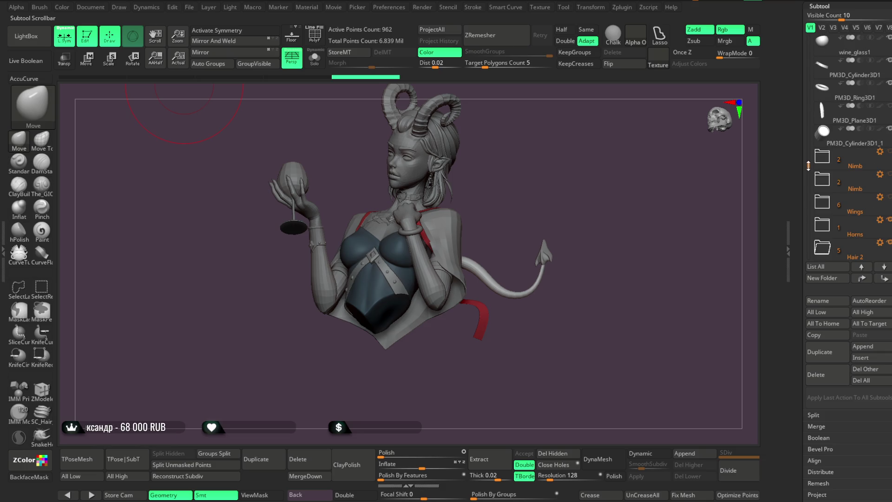
pyautogui.click(864, 190)
# Turn the bust to face front and bring up the File menu to save the project.
pyautogui.moveTo(586, 179)
pyautogui.mouseDown()
pyautogui.moveTo(601, 185)
pyautogui.moveTo(581, 201)
pyautogui.mouseUp()
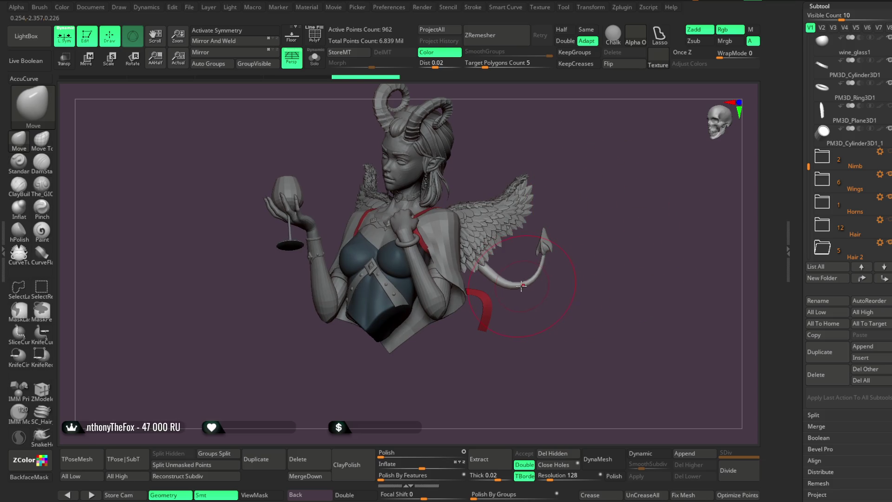
pyautogui.moveTo(599, 235)
pyautogui.mouseDown()
pyautogui.moveTo(682, 223)
pyautogui.moveTo(632, 213)
pyautogui.mouseUp()
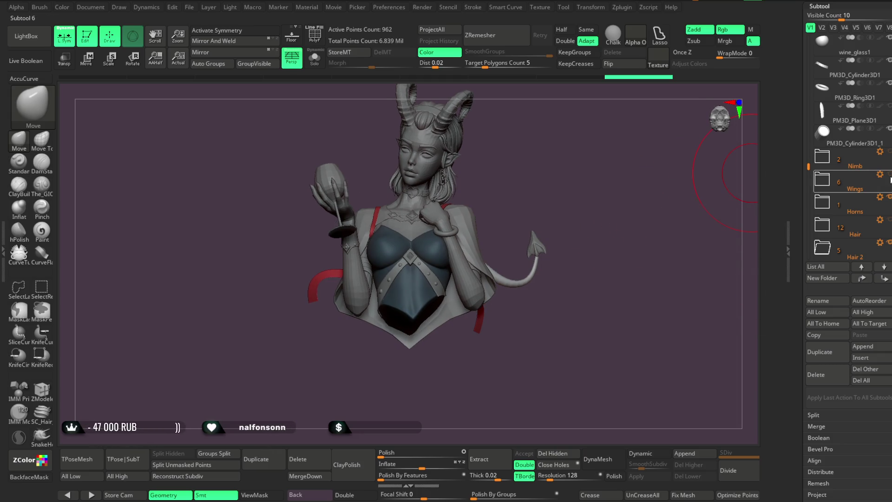
pyautogui.moveTo(873, 224)
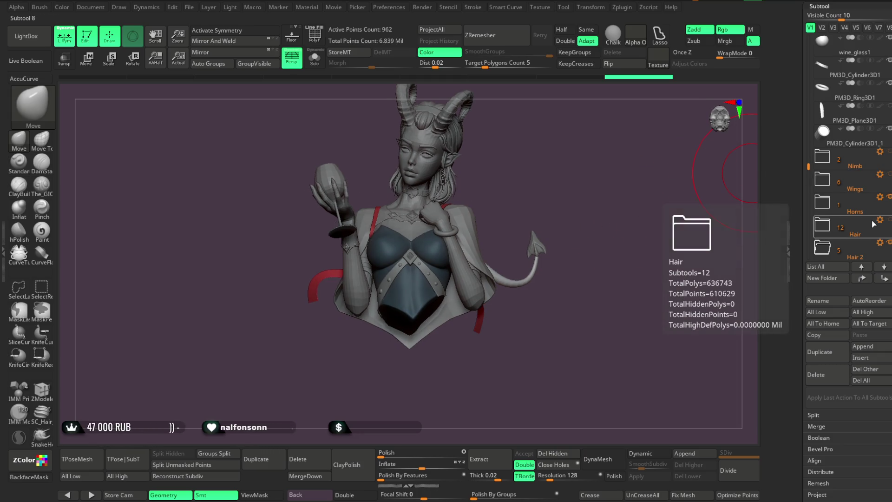
pyautogui.click(189, 9)
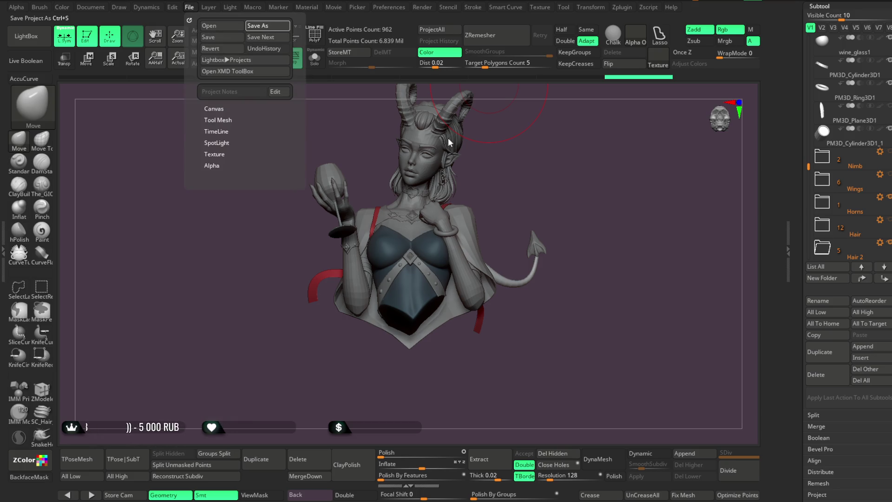
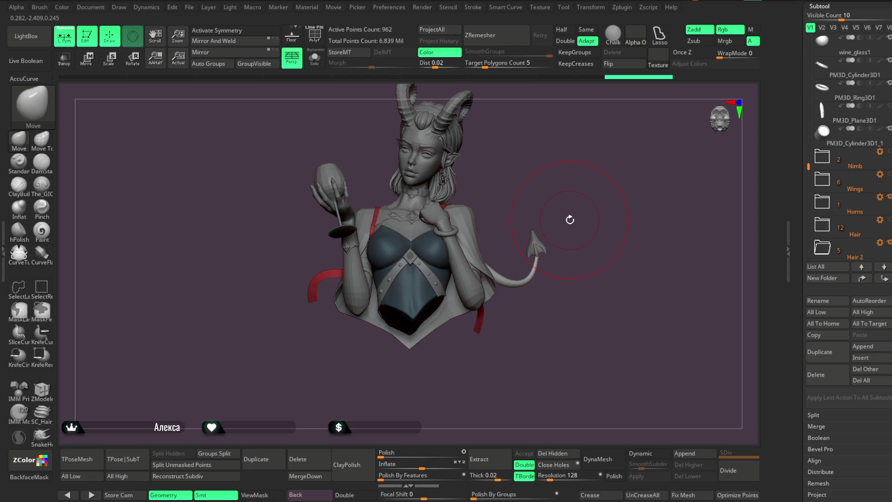
# Orbit the bust to check the horns and hair, selecting the hair piece.
pyautogui.scroll(5, 555, 192)
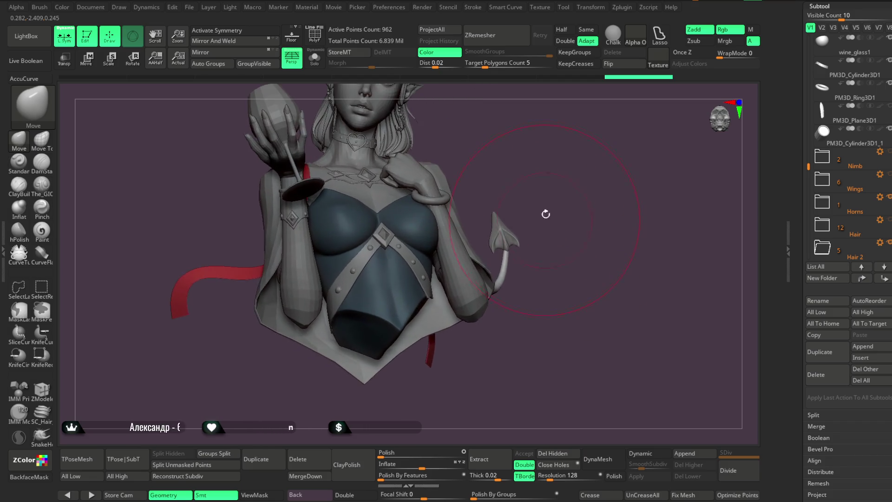
pyautogui.press('space')
pyautogui.moveTo(581, 198)
pyautogui.mouseDown()
pyautogui.moveTo(559, 205)
pyautogui.moveTo(571, 194)
pyautogui.moveTo(567, 207)
pyautogui.moveTo(565, 189)
pyautogui.moveTo(570, 199)
pyautogui.moveTo(562, 194)
pyautogui.moveTo(562, 206)
pyautogui.moveTo(537, 232)
pyautogui.moveTo(546, 218)
pyautogui.mouseUp()
pyautogui.press('space')
pyautogui.keyDown('alt'); pyautogui.click(492, 209); pyautogui.keyUp('alt')
pyautogui.moveTo(578, 185)
pyautogui.keyDown('alt'); pyautogui.mouseDown()
pyautogui.moveTo(578, 207)
pyautogui.moveTo(584, 197)
pyautogui.moveTo(571, 189)
pyautogui.moveTo(601, 199)
pyautogui.moveTo(485, 215)
pyautogui.moveTo(573, 193)
pyautogui.moveTo(535, 218)
pyautogui.moveTo(545, 180)
pyautogui.moveTo(579, 185)
pyautogui.moveTo(545, 189)
pyautogui.moveTo(569, 174)
pyautogui.moveTo(613, 194)
pyautogui.moveTo(646, 147)
pyautogui.mouseUp(); pyautogui.keyUp('alt')
pyautogui.keyDown('alt'); pyautogui.click(567, 194); pyautogui.keyUp('alt')
pyautogui.press('space')
pyautogui.moveTo(481, 299); pyautogui.dragTo(599, 172)
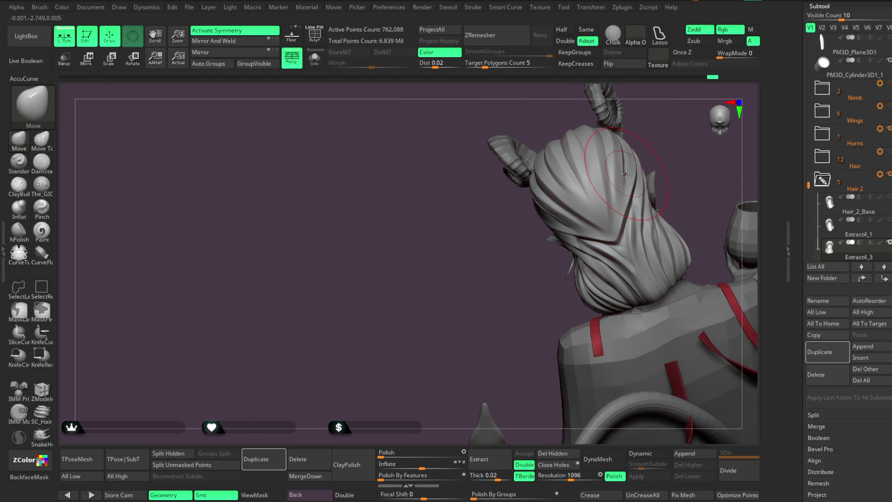
pyautogui.moveTo(650, 143)
pyautogui.mouseDown()
pyautogui.moveTo(525, 223)
pyautogui.moveTo(428, 322)
pyautogui.moveTo(462, 264)
pyautogui.moveTo(503, 273)
pyautogui.moveTo(462, 249)
pyautogui.moveTo(710, 174)
pyautogui.moveTo(567, 173)
pyautogui.moveTo(578, 168)
pyautogui.mouseUp()
pyautogui.press('space')
# Fill the head and body subtools with pink skin colour.
pyautogui.keyDown('alt'); pyautogui.click(446, 205); pyautogui.keyUp('alt')
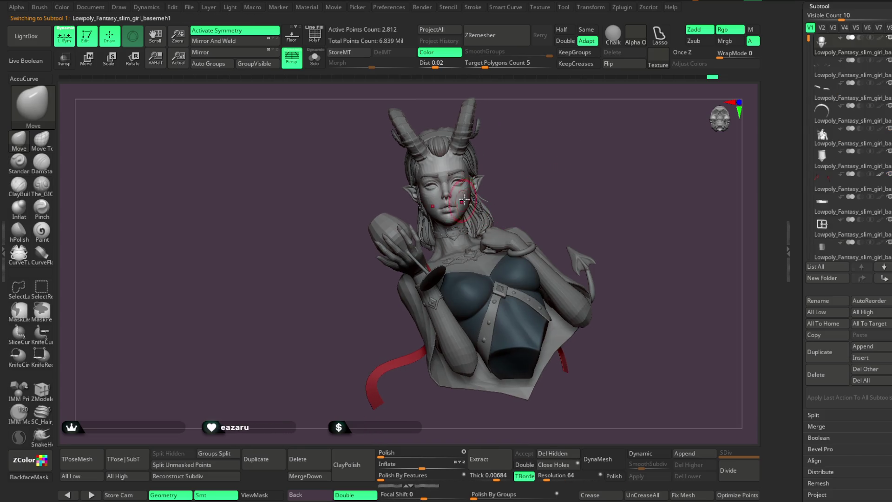
pyautogui.press('f')
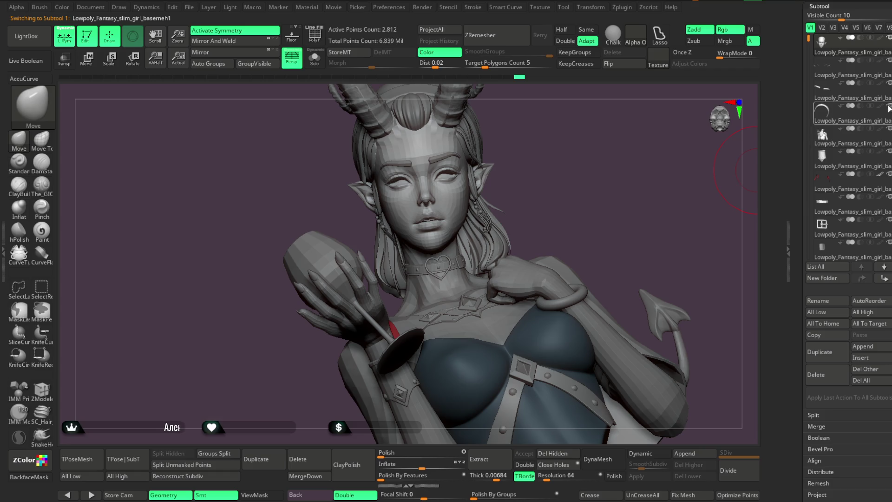
pyautogui.click(880, 40)
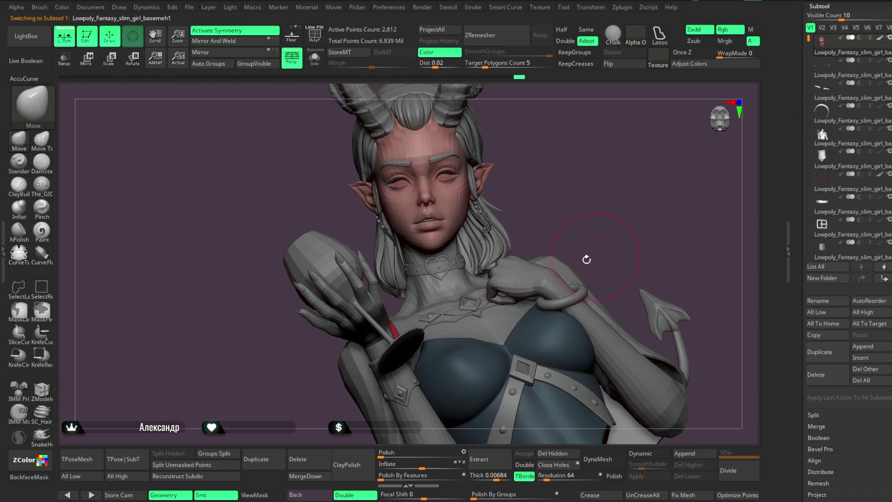
pyautogui.keyDown('alt'); pyautogui.click(561, 271); pyautogui.keyUp('alt')
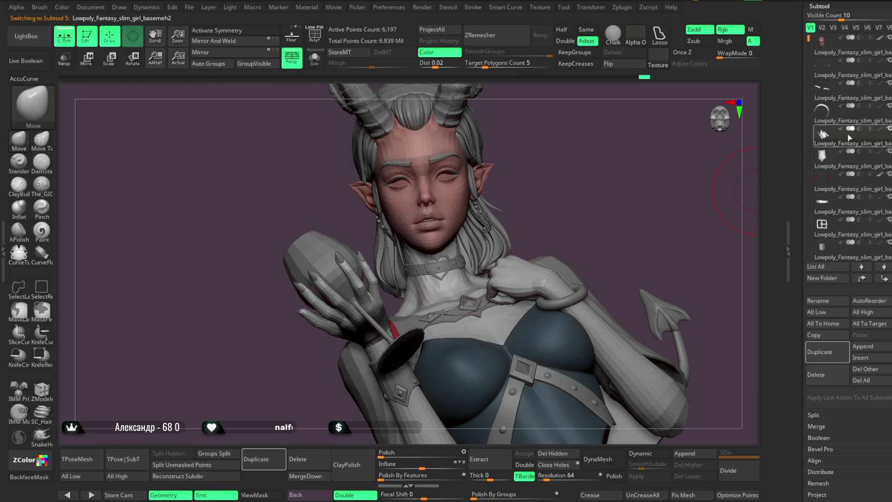
pyautogui.click(880, 129)
pyautogui.moveTo(627, 212)
pyautogui.mouseDown()
pyautogui.moveTo(591, 200)
pyautogui.moveTo(534, 200)
pyautogui.mouseUp()
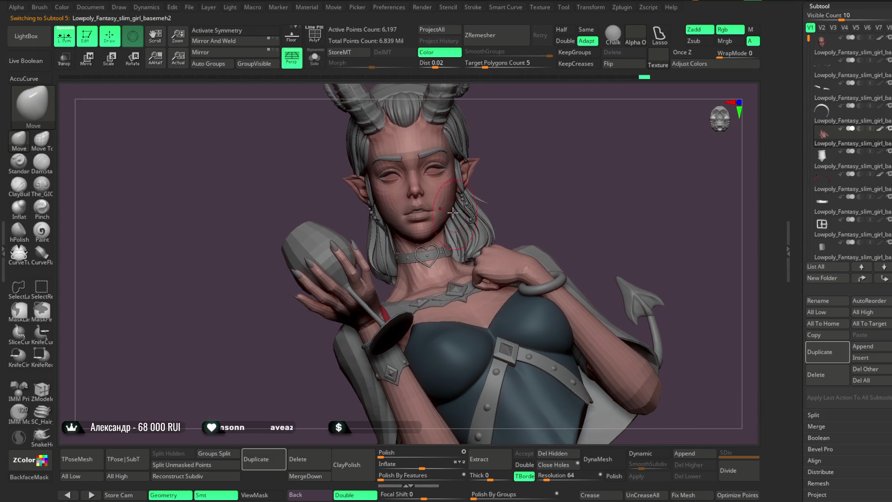
pyautogui.moveTo(607, 189); pyautogui.dragTo(590, 185)
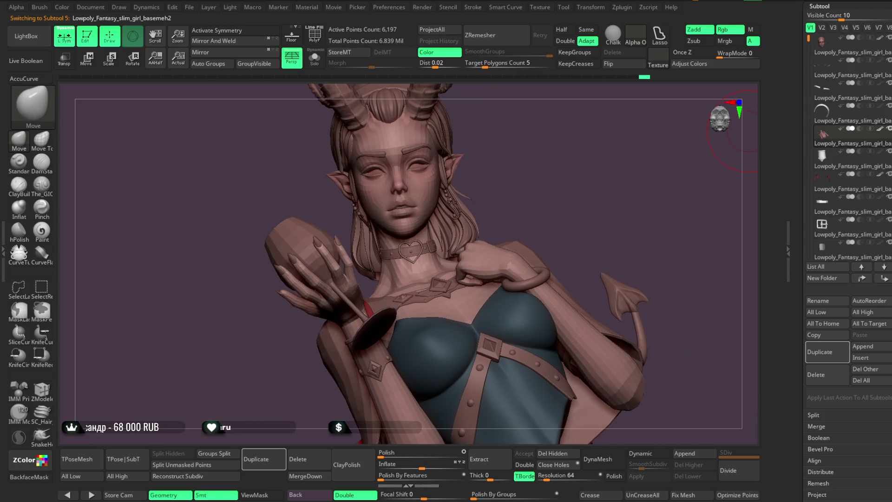
pyautogui.scroll(3, 886, 116)
pyautogui.scroll(3, 885, 115)
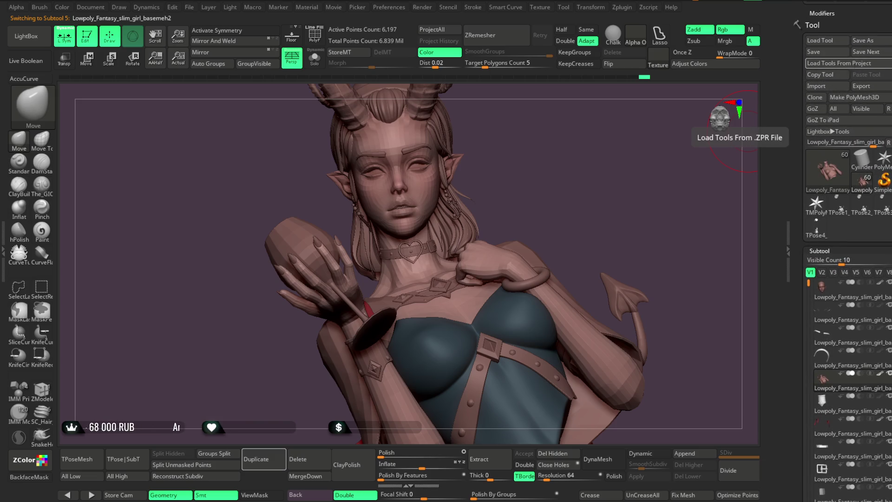
pyautogui.scroll(3, 836, 135)
pyautogui.scroll(3, 885, 125)
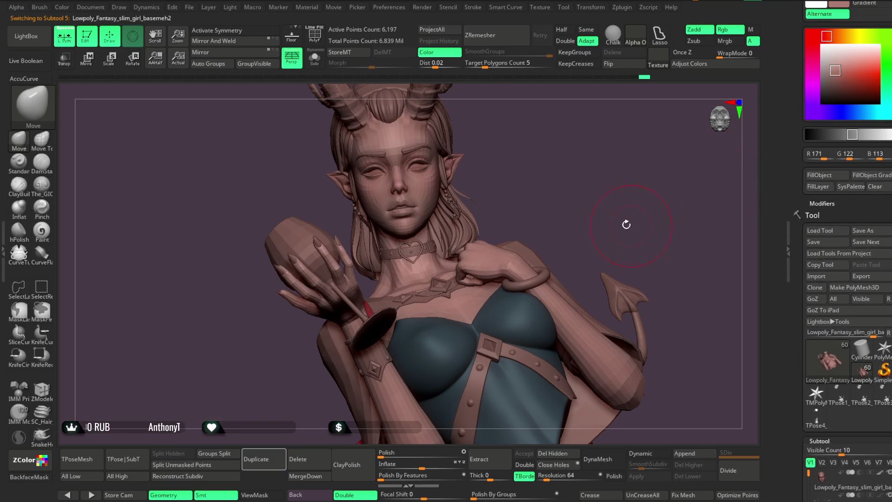
pyautogui.moveTo(634, 225); pyautogui.dragTo(669, 153)
# Pick a purple colour and fill the hair with it.
pyautogui.keyDown('alt'); pyautogui.click(505, 175); pyautogui.keyUp('alt')
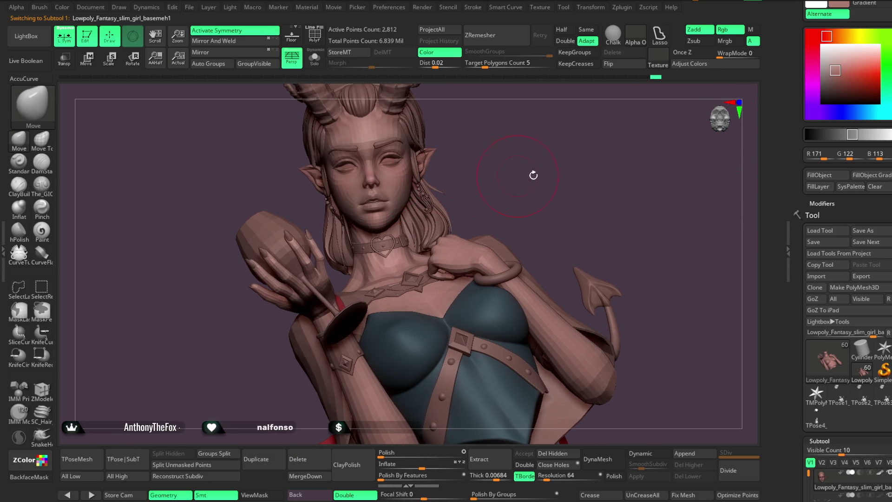
pyautogui.moveTo(509, 153)
pyautogui.mouseDown()
pyautogui.moveTo(432, 176)
pyautogui.moveTo(439, 170)
pyautogui.mouseUp()
pyautogui.keyDown('alt'); pyautogui.click(416, 180); pyautogui.keyUp('alt')
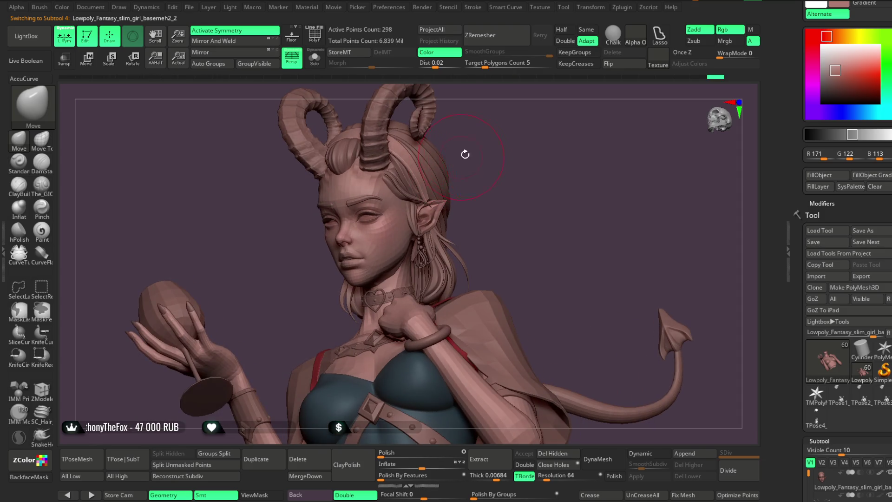
pyautogui.moveTo(488, 149); pyautogui.dragTo(653, 150)
pyautogui.moveTo(832, 86)
pyautogui.mouseDown()
pyautogui.moveTo(813, 91)
pyautogui.moveTo(828, 81)
pyautogui.mouseUp()
pyautogui.moveTo(581, 221)
pyautogui.mouseDown()
pyautogui.moveTo(585, 214)
pyautogui.moveTo(575, 210)
pyautogui.moveTo(583, 219)
pyautogui.moveTo(716, 230)
pyautogui.mouseUp()
pyautogui.click(834, 85)
# Fill the horns, cloak and tail with light grey.
pyautogui.moveTo(833, 85); pyautogui.dragTo(823, 62)
pyautogui.moveTo(613, 200)
pyautogui.mouseDown()
pyautogui.moveTo(533, 200)
pyautogui.moveTo(531, 177)
pyautogui.moveTo(522, 177)
pyautogui.moveTo(534, 176)
pyautogui.moveTo(523, 183)
pyautogui.moveTo(531, 207)
pyautogui.moveTo(448, 263)
pyautogui.mouseUp()
pyautogui.keyDown('alt'); pyautogui.click(447, 264); pyautogui.keyUp('alt')
pyautogui.press('c')
pyautogui.click(823, 175)
pyautogui.click(861, 134)
pyautogui.moveTo(538, 179)
pyautogui.mouseDown()
pyautogui.moveTo(529, 162)
pyautogui.moveTo(536, 191)
pyautogui.mouseUp()
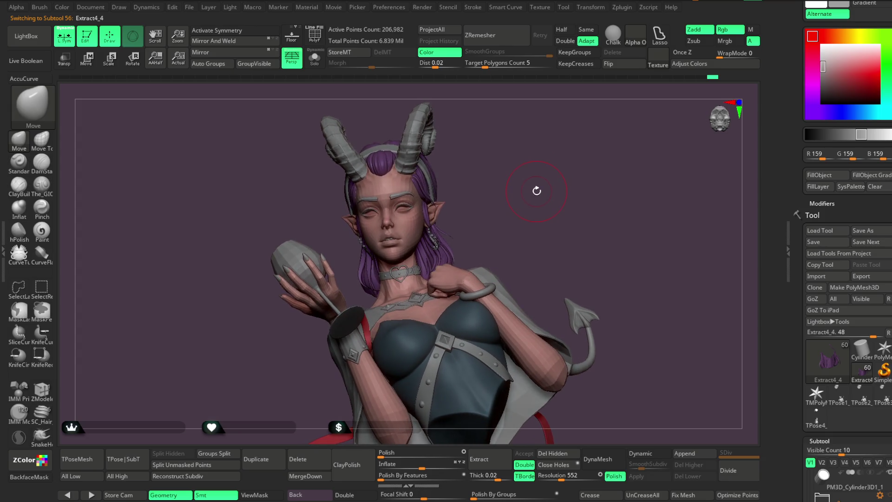
# Darken the main colour for the horns, cape and tail.
pyautogui.scroll(1, 836, 92)
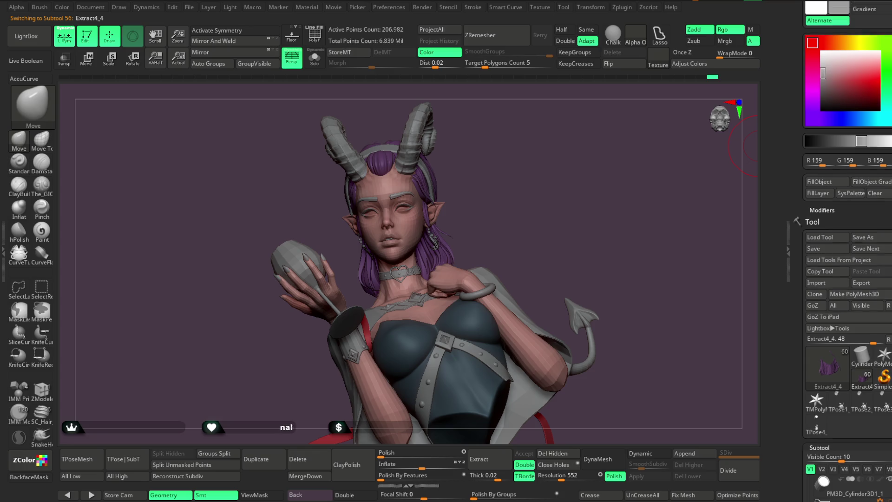
pyautogui.moveTo(822, 99)
pyautogui.mouseDown()
pyautogui.moveTo(763, 102)
pyautogui.moveTo(841, 29)
pyautogui.mouseUp()
pyautogui.moveTo(823, 110); pyautogui.dragTo(821, 115)
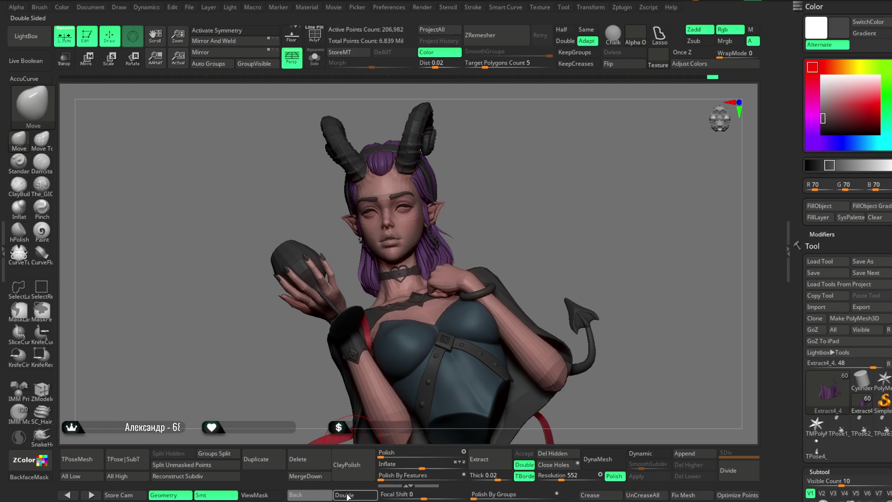
# Set the canvas background to dark grey and pick a dark reddish colour.
pyautogui.moveTo(842, 29)
pyautogui.mouseDown()
pyautogui.moveTo(645, 197)
pyautogui.moveTo(842, 29)
pyautogui.mouseUp()
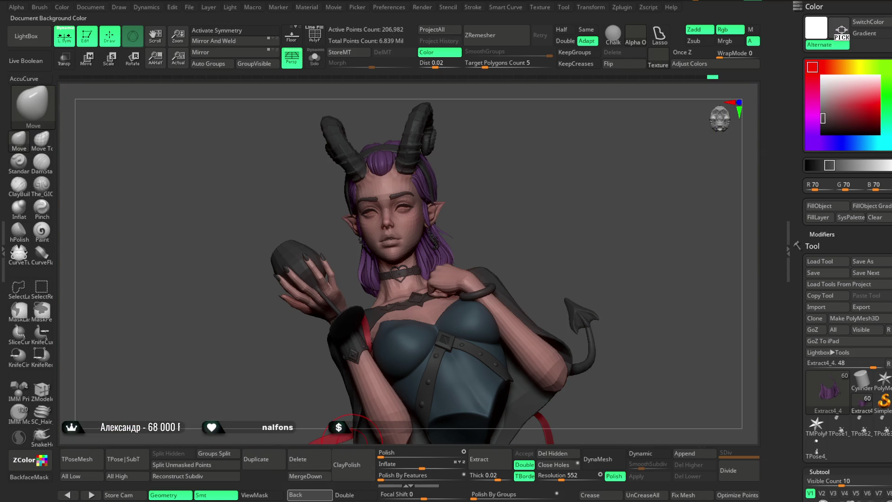
pyautogui.moveTo(323, 491)
pyautogui.mouseDown()
pyautogui.moveTo(635, 65)
pyautogui.moveTo(625, 73)
pyautogui.moveTo(629, 98)
pyautogui.mouseUp()
pyautogui.moveTo(578, 197)
pyautogui.mouseDown()
pyautogui.moveTo(547, 201)
pyautogui.moveTo(548, 185)
pyautogui.moveTo(571, 190)
pyautogui.moveTo(559, 194)
pyautogui.moveTo(532, 176)
pyautogui.moveTo(541, 177)
pyautogui.moveTo(544, 209)
pyautogui.moveTo(552, 192)
pyautogui.moveTo(447, 251)
pyautogui.mouseUp()
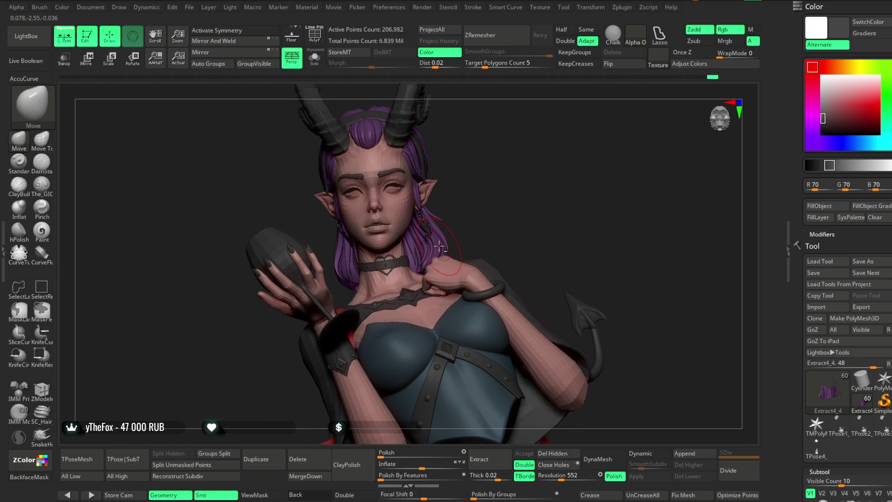
pyautogui.click(832, 115)
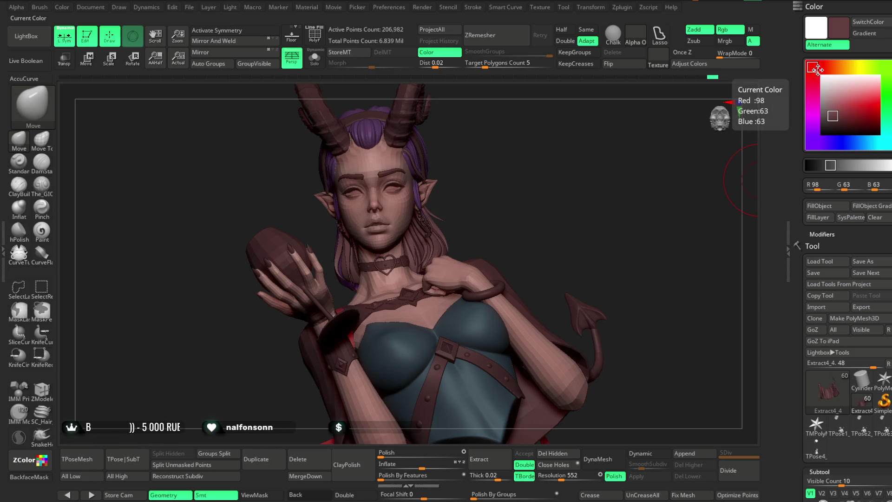
# Fill both hair pieces with a deep, near-black purple.
pyautogui.moveTo(817, 69); pyautogui.dragTo(812, 97)
pyautogui.moveTo(818, 129)
pyautogui.mouseDown()
pyautogui.moveTo(812, 133)
pyautogui.moveTo(827, 133)
pyautogui.mouseUp()
pyautogui.click(820, 205)
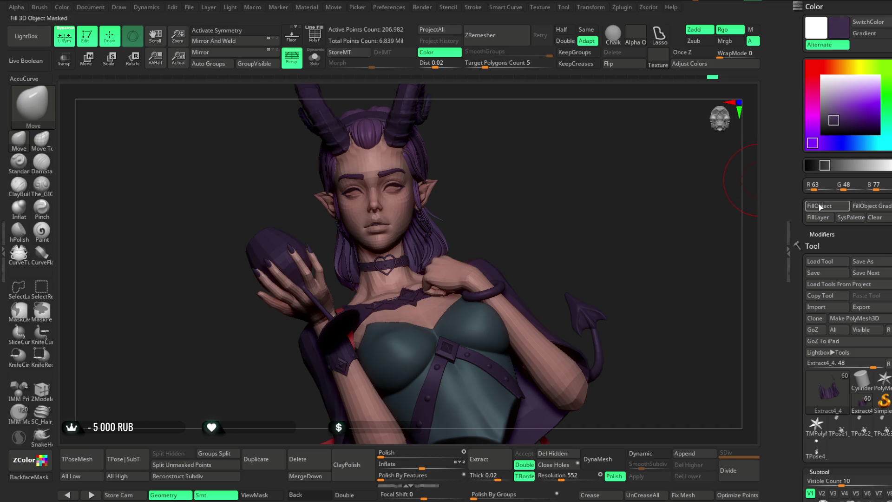
pyautogui.moveTo(834, 121); pyautogui.dragTo(825, 132)
pyautogui.click(820, 206)
pyautogui.click(822, 206)
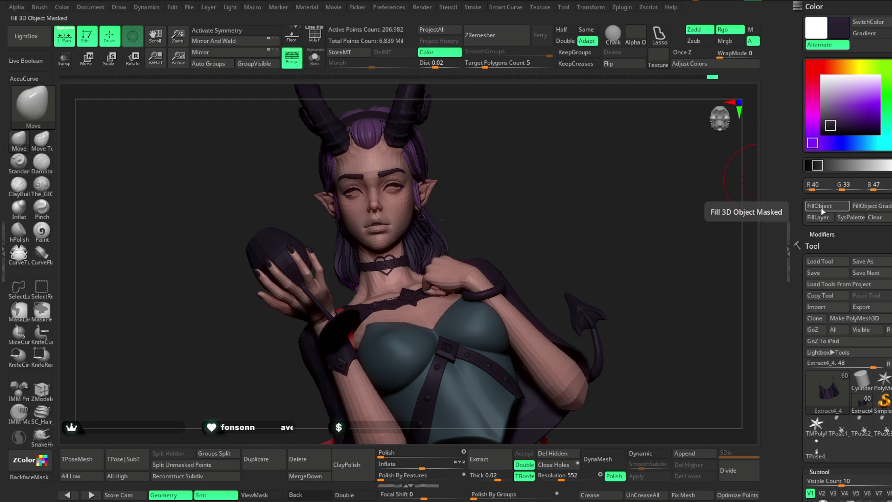
pyautogui.keyDown('alt'); pyautogui.click(369, 134); pyautogui.keyUp('alt')
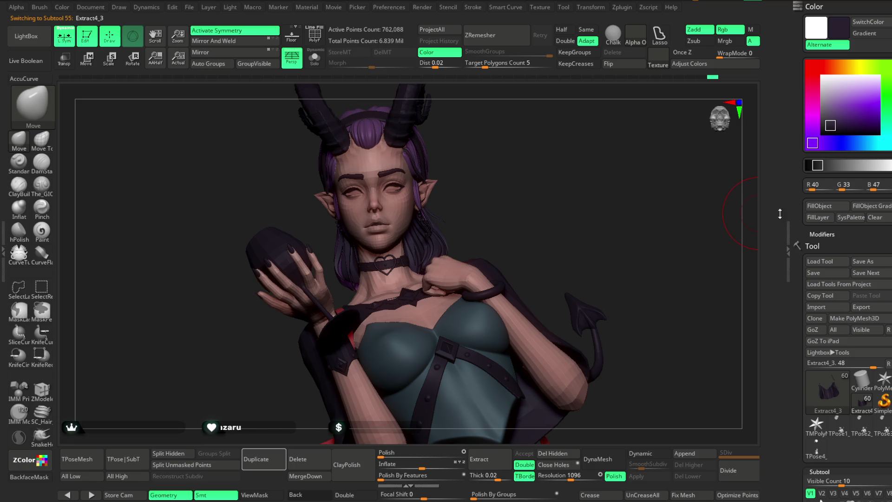
pyautogui.click(819, 206)
pyautogui.moveTo(523, 191); pyautogui.dragTo(524, 218)
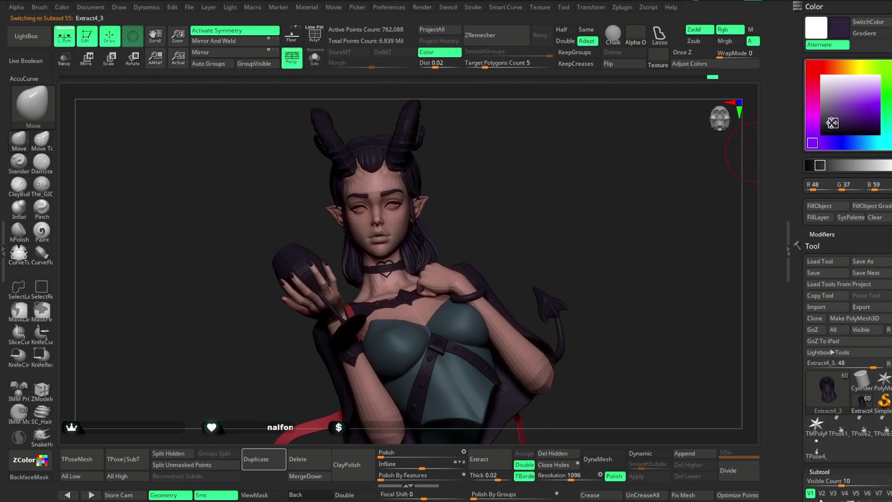
# Fill the eyebrows with the dark purple colour.
pyautogui.moveTo(833, 123); pyautogui.dragTo(822, 107)
pyautogui.moveTo(547, 207)
pyautogui.mouseDown()
pyautogui.moveTo(546, 198)
pyautogui.moveTo(568, 205)
pyautogui.moveTo(567, 242)
pyautogui.mouseUp()
pyautogui.press('c')
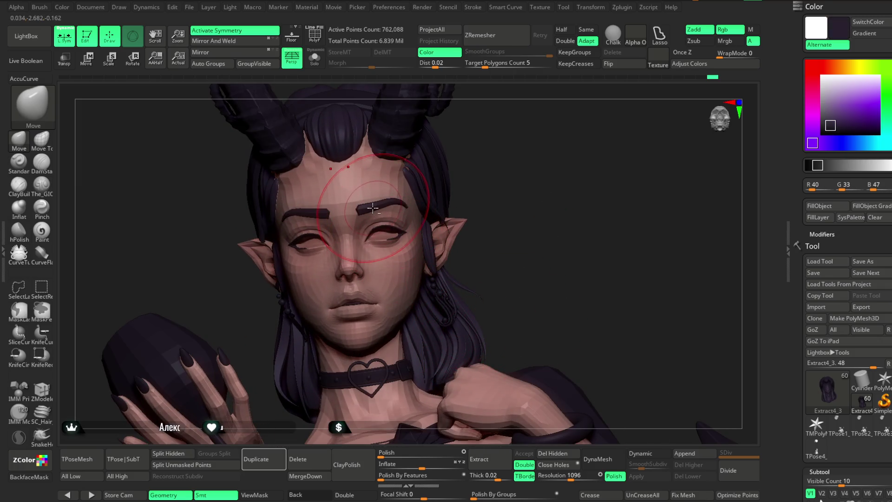
pyautogui.keyDown('alt'); pyautogui.click(372, 207); pyautogui.keyUp('alt')
pyautogui.click(819, 206)
# Select the eyeliner piece and apply a light grey fill meant for the horns.
pyautogui.moveTo(538, 212)
pyautogui.mouseDown()
pyautogui.moveTo(542, 231)
pyautogui.moveTo(623, 192)
pyautogui.mouseUp()
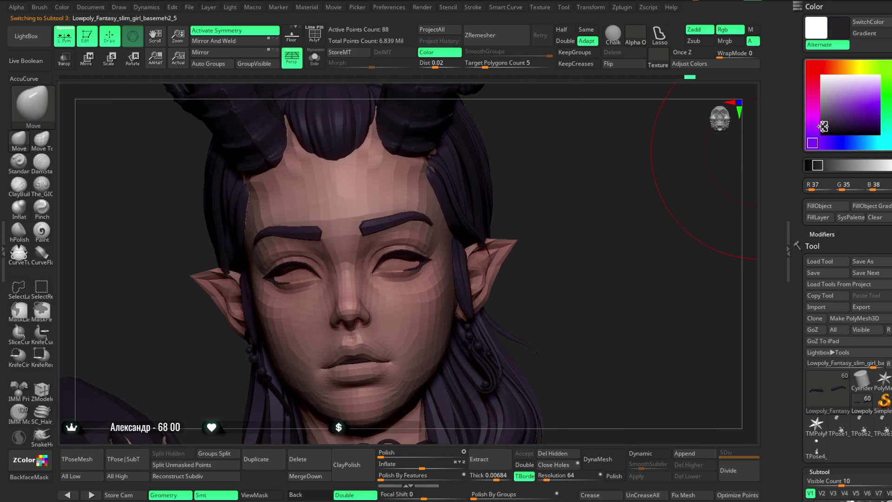
pyautogui.moveTo(755, 160); pyautogui.dragTo(465, 316)
pyautogui.keyDown('alt'); pyautogui.click(464, 315); pyautogui.keyUp('alt')
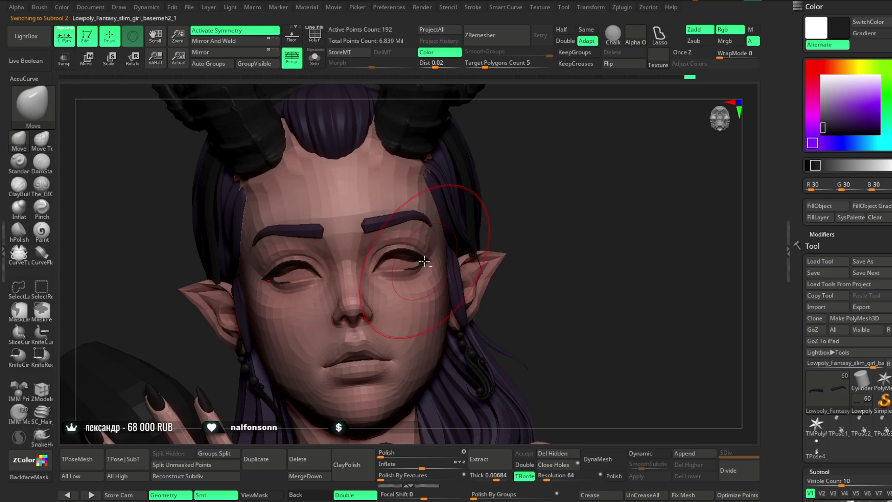
pyautogui.moveTo(823, 111); pyautogui.dragTo(823, 98)
pyautogui.click(819, 206)
pyautogui.moveTo(554, 285)
pyautogui.mouseDown()
pyautogui.moveTo(524, 192)
pyautogui.moveTo(528, 231)
pyautogui.moveTo(521, 191)
pyautogui.moveTo(533, 197)
pyautogui.moveTo(514, 197)
pyautogui.moveTo(528, 195)
pyautogui.moveTo(525, 204)
pyautogui.mouseUp()
pyautogui.keyDown('alt'); pyautogui.click(428, 177); pyautogui.keyUp('alt')
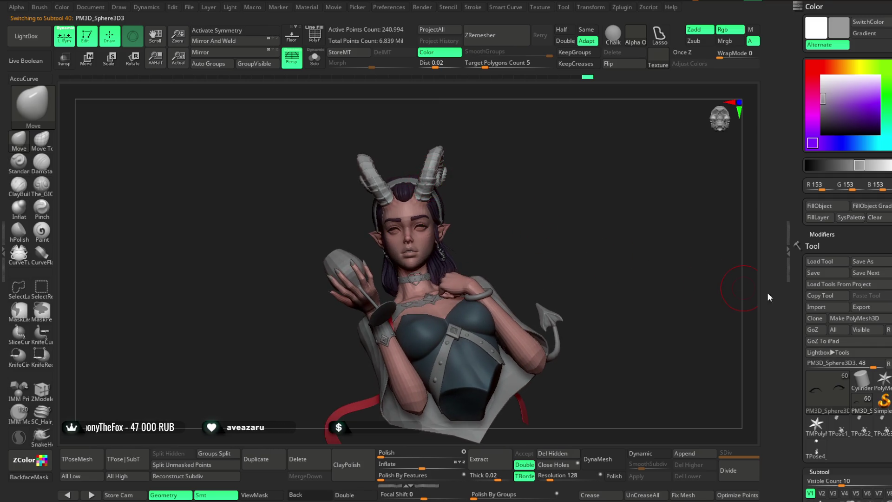
# Expand the Horns group and show the horn's painted colour.
pyautogui.scroll(-10, 831, 385)
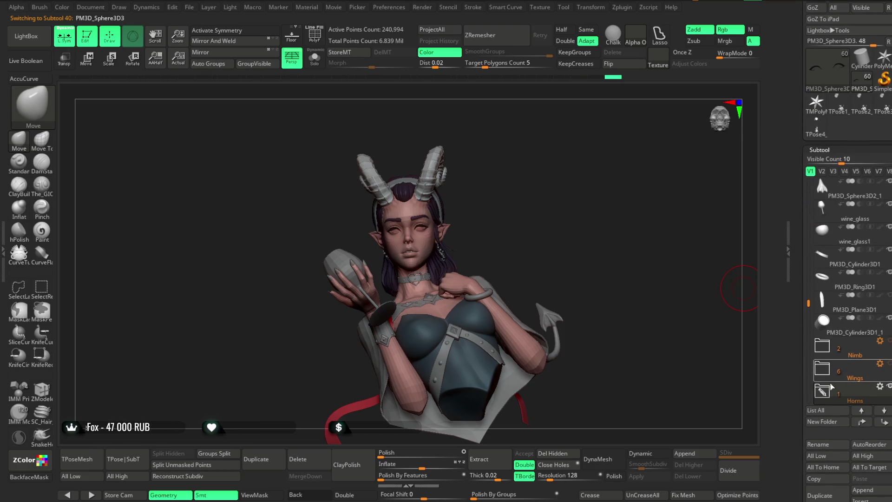
pyautogui.click(822, 393)
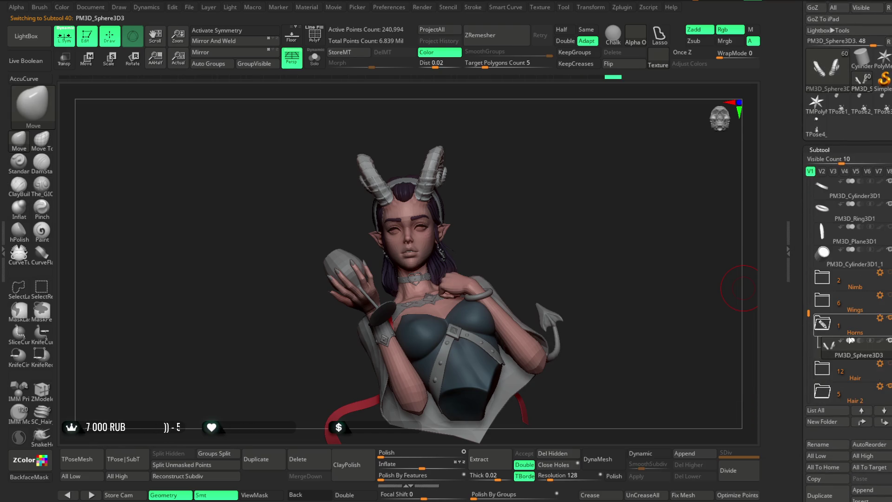
pyautogui.click(879, 343)
pyautogui.moveTo(566, 249)
pyautogui.mouseDown()
pyautogui.moveTo(577, 224)
pyautogui.moveTo(531, 219)
pyautogui.moveTo(571, 232)
pyautogui.mouseUp()
pyautogui.moveTo(505, 233)
pyautogui.mouseDown()
pyautogui.moveTo(581, 230)
pyautogui.moveTo(529, 233)
pyautogui.moveTo(532, 209)
pyautogui.moveTo(515, 232)
pyautogui.moveTo(597, 233)
pyautogui.moveTo(544, 237)
pyautogui.moveTo(607, 339)
pyautogui.moveTo(551, 265)
pyautogui.moveTo(567, 249)
pyautogui.moveTo(471, 190)
pyautogui.mouseUp()
# Subdivide the head base mesh to SDiv 2 (11,184 points) and isolate it with Solo.
pyautogui.keyDown('alt'); pyautogui.click(472, 191); pyautogui.keyUp('alt')
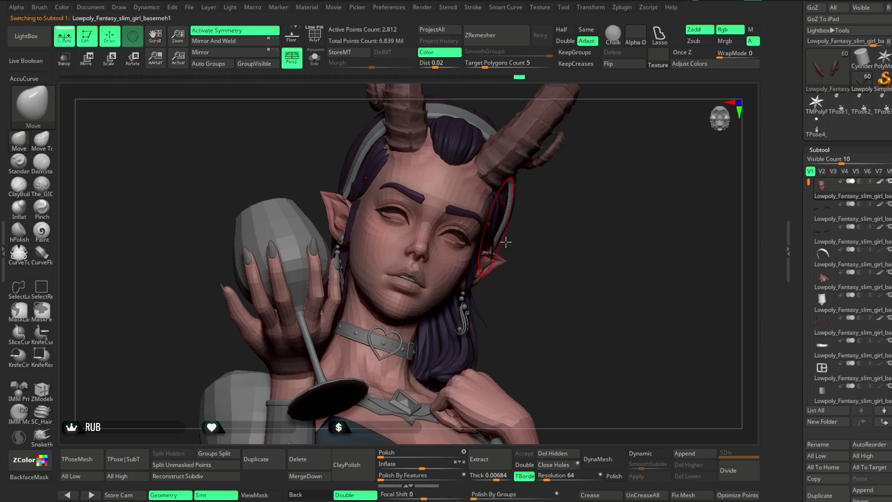
pyautogui.click(732, 474)
pyautogui.moveTo(573, 257)
pyautogui.keyDown('alt'); pyautogui.mouseDown()
pyautogui.moveTo(585, 296)
pyautogui.moveTo(579, 289)
pyautogui.moveTo(598, 286)
pyautogui.moveTo(597, 273)
pyautogui.moveTo(625, 294)
pyautogui.moveTo(611, 242)
pyautogui.moveTo(581, 245)
pyautogui.moveTo(601, 294)
pyautogui.moveTo(643, 249)
pyautogui.moveTo(465, 191)
pyautogui.mouseUp(); pyautogui.keyUp('alt')
pyautogui.press('space')
pyautogui.click(314, 57)
pyautogui.moveTo(632, 204)
pyautogui.mouseDown()
pyautogui.moveTo(590, 229)
pyautogui.moveTo(605, 260)
pyautogui.moveTo(492, 282)
pyautogui.moveTo(601, 247)
pyautogui.moveTo(724, 272)
pyautogui.moveTo(488, 254)
pyautogui.mouseUp()
# Shrink the Move brush's Draw Size and frame the nose, lips and chin.
pyautogui.rightClick(590, 229)
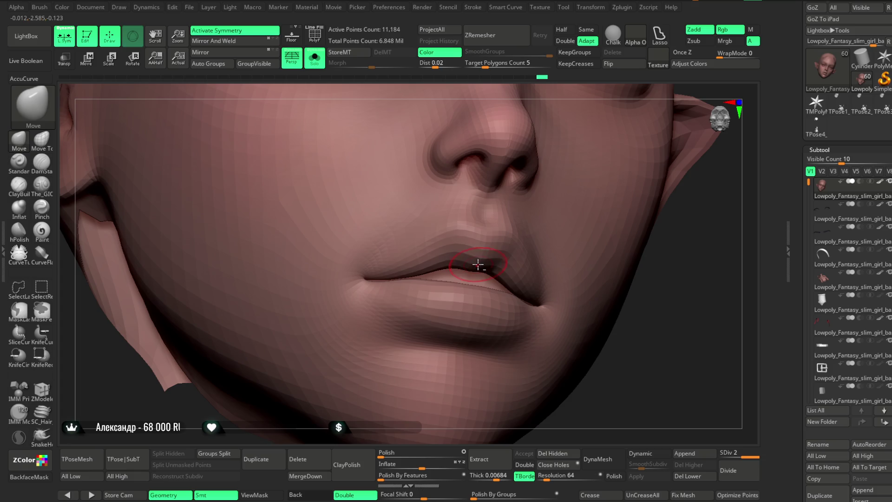
pyautogui.moveTo(669, 312); pyautogui.dragTo(501, 269)
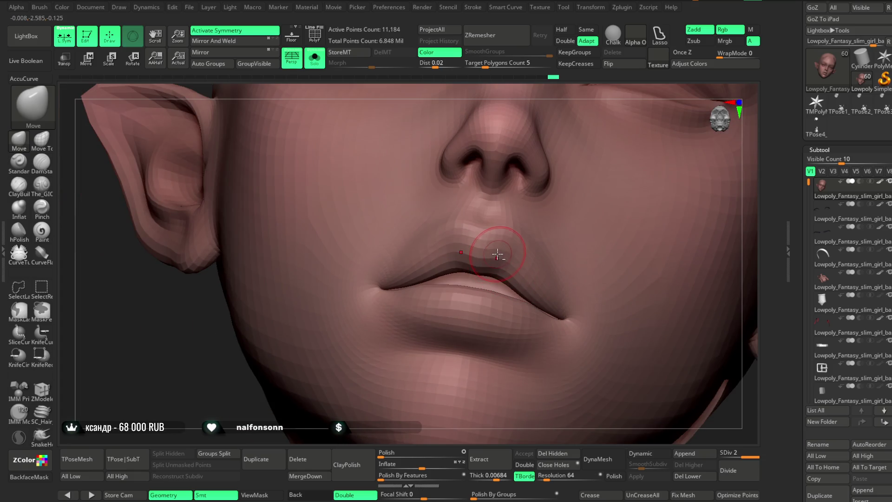
pyautogui.moveTo(222, 424)
pyautogui.mouseDown()
pyautogui.moveTo(229, 352)
pyautogui.moveTo(537, 259)
pyautogui.moveTo(605, 224)
pyautogui.moveTo(589, 302)
pyautogui.moveTo(579, 290)
pyautogui.moveTo(510, 291)
pyautogui.mouseUp()
pyautogui.press('space')
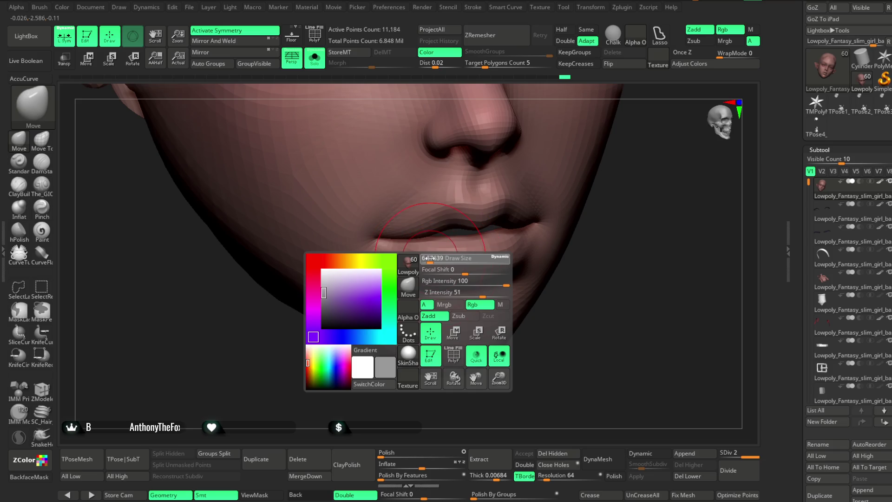
pyautogui.moveTo(428, 258); pyautogui.dragTo(410, 263)
pyautogui.moveTo(553, 260)
pyautogui.mouseDown()
pyautogui.moveTo(590, 261)
pyautogui.moveTo(655, 211)
pyautogui.moveTo(655, 249)
pyautogui.mouseUp()
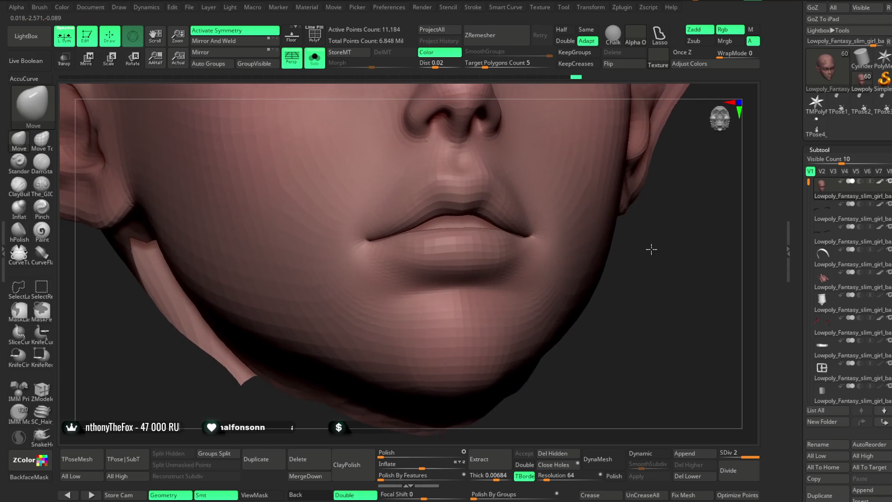
# Switch to The_GIO brush in Zsub mode and orbit around the nose and lips.
pyautogui.press('g')
pyautogui.moveTo(95, 206)
pyautogui.mouseDown()
pyautogui.moveTo(607, 249)
pyautogui.moveTo(426, 256)
pyautogui.mouseUp()
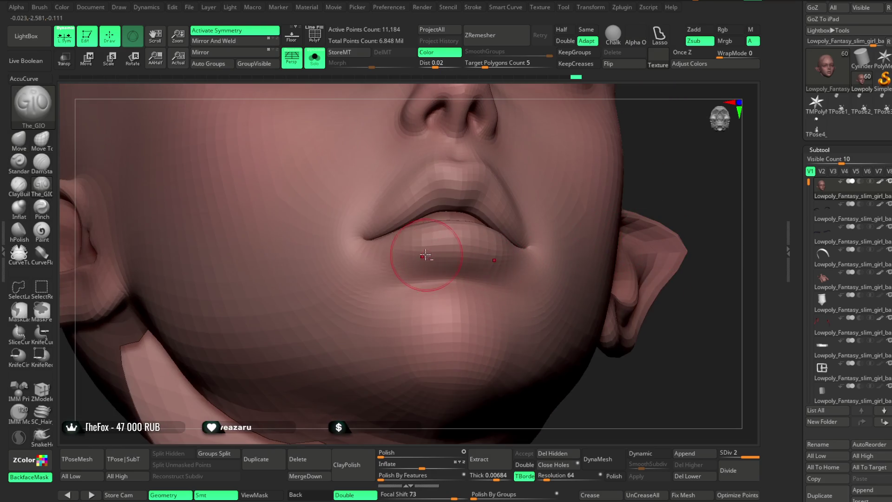
pyautogui.moveTo(541, 251)
pyautogui.mouseDown()
pyautogui.moveTo(669, 116)
pyautogui.moveTo(432, 264)
pyautogui.mouseUp()
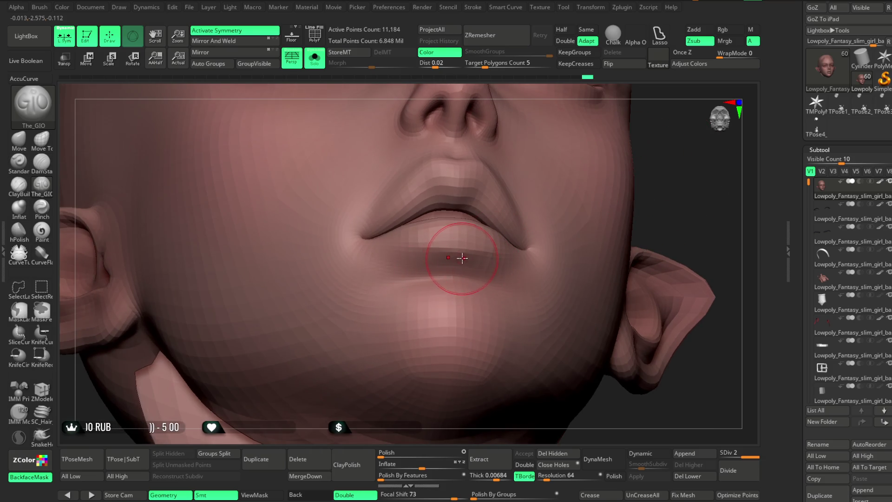
pyautogui.press('space')
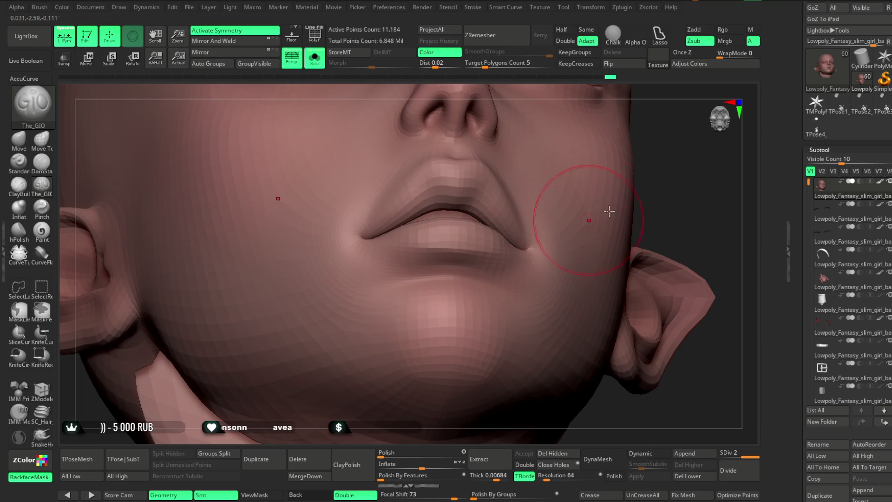
pyautogui.moveTo(604, 213); pyautogui.dragTo(578, 243, button='right')
pyautogui.moveTo(467, 250)
pyautogui.mouseDown(button='right')
pyautogui.moveTo(590, 283)
pyautogui.moveTo(607, 250)
pyautogui.moveTo(597, 256)
pyautogui.mouseUp(button='right')
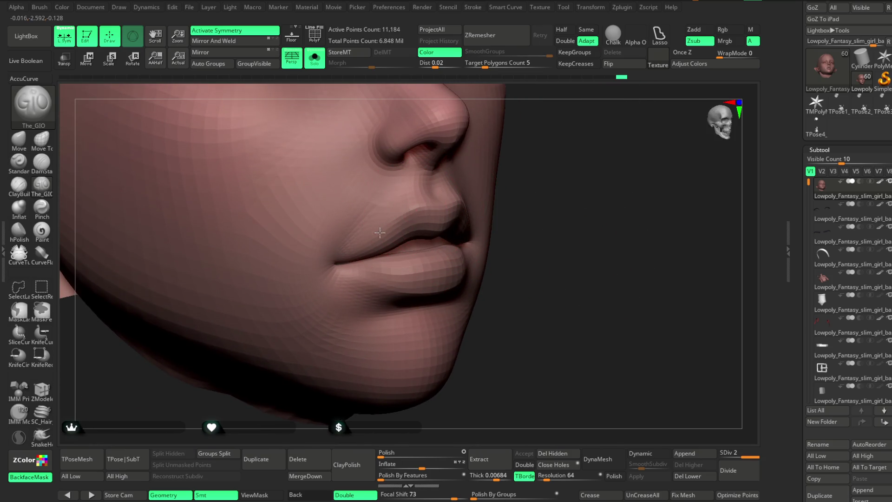
pyautogui.moveTo(378, 234); pyautogui.dragTo(567, 203, button='right')
pyautogui.press('space')
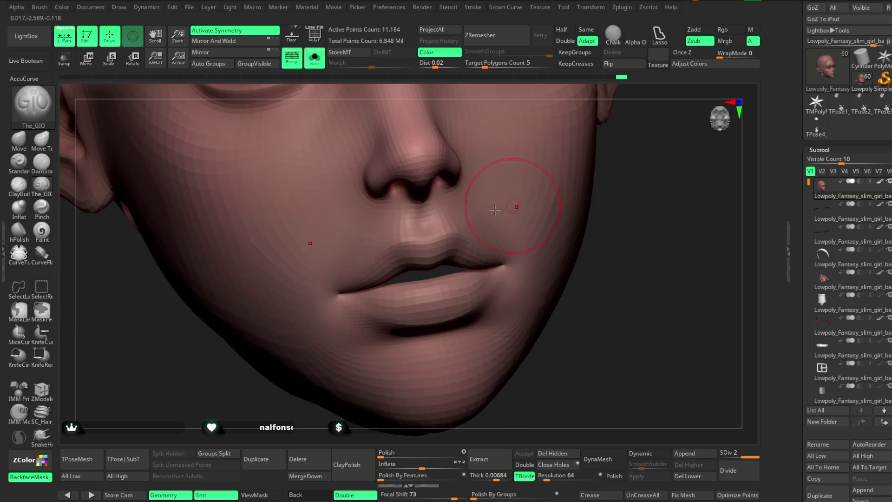
pyautogui.moveTo(552, 262)
pyautogui.mouseDown(button='right')
pyautogui.moveTo(607, 213)
pyautogui.moveTo(627, 241)
pyautogui.moveTo(579, 265)
pyautogui.moveTo(571, 296)
pyautogui.moveTo(507, 249)
pyautogui.mouseUp(button='right')
pyautogui.press('space')
pyautogui.moveTo(593, 235)
pyautogui.mouseDown(button='right')
pyautogui.moveTo(405, 250)
pyautogui.moveTo(509, 235)
pyautogui.moveTo(431, 264)
pyautogui.mouseUp(button='right')
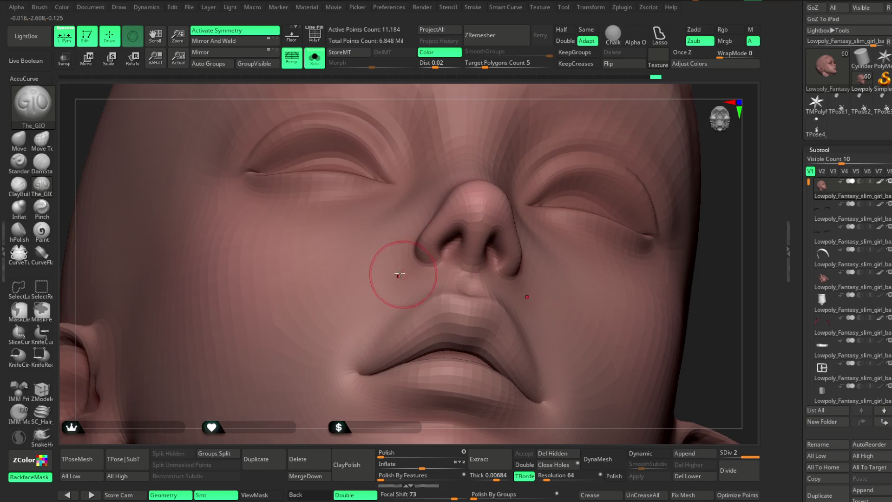
# Enlarge the brush to refine the closed eyelids, then turn Solo off.
pyautogui.moveTo(706, 313)
pyautogui.mouseDown(button='right')
pyautogui.moveTo(687, 235)
pyautogui.moveTo(607, 288)
pyautogui.moveTo(601, 232)
pyautogui.moveTo(612, 251)
pyautogui.moveTo(593, 223)
pyautogui.moveTo(600, 223)
pyautogui.moveTo(372, 225)
pyautogui.mouseUp(button='right')
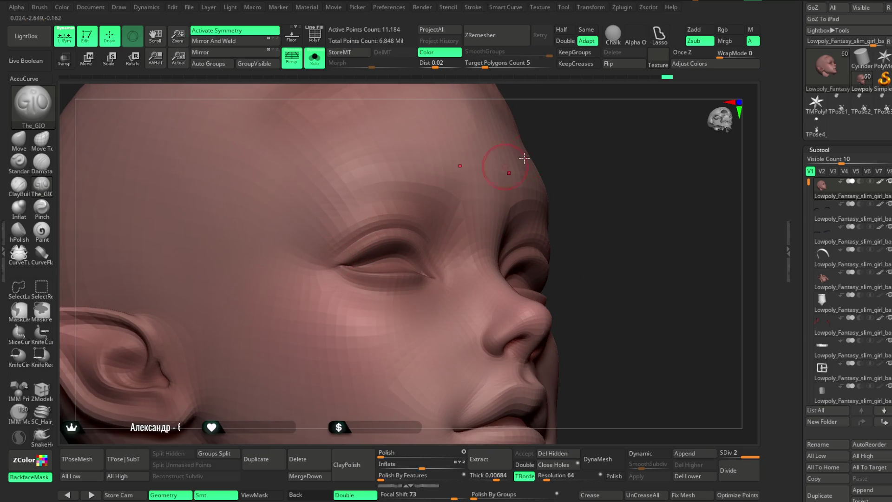
pyautogui.moveTo(513, 162); pyautogui.dragTo(380, 233, button='right')
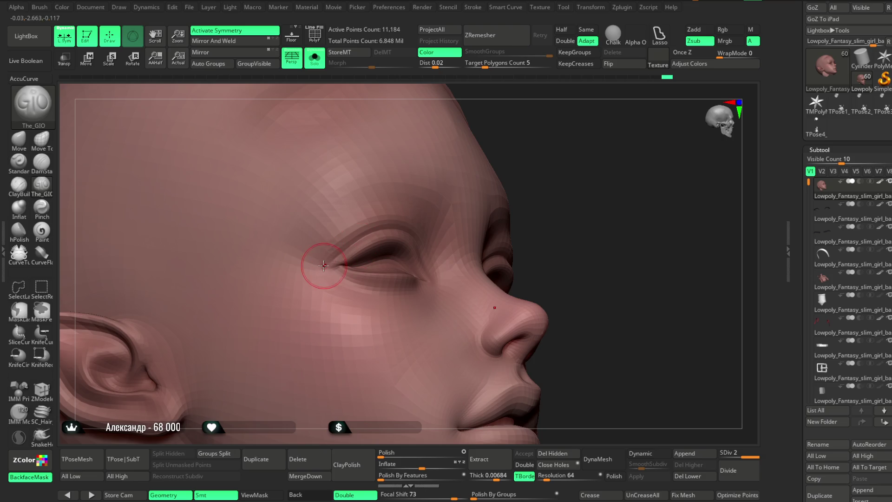
pyautogui.moveTo(578, 158); pyautogui.dragTo(356, 235, button='right')
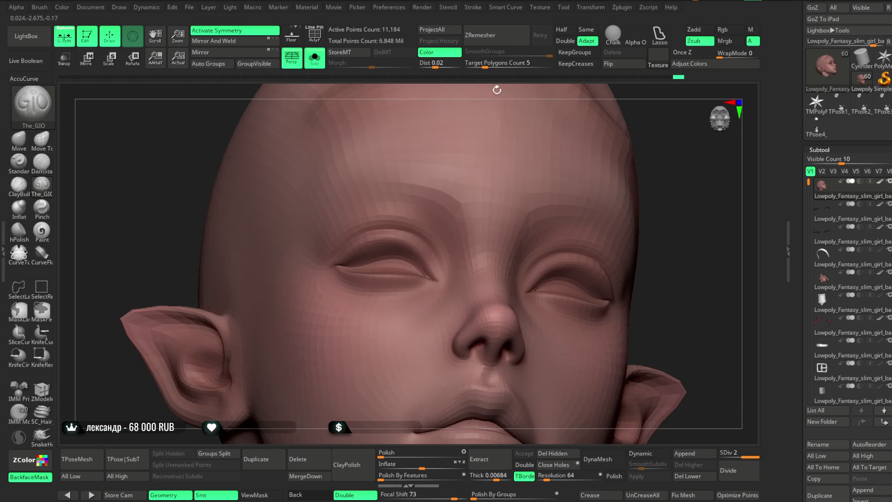
pyautogui.moveTo(499, 89); pyautogui.dragTo(410, 240, button='right')
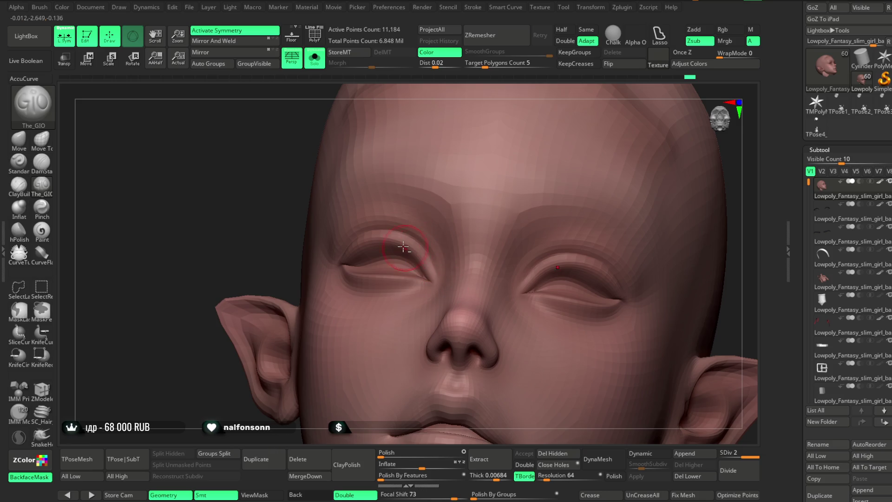
pyautogui.keyDown('ctrl'); pyautogui.moveTo(478, 89); pyautogui.dragTo(492, 121, button='right'); pyautogui.keyUp('ctrl')
pyautogui.press('space')
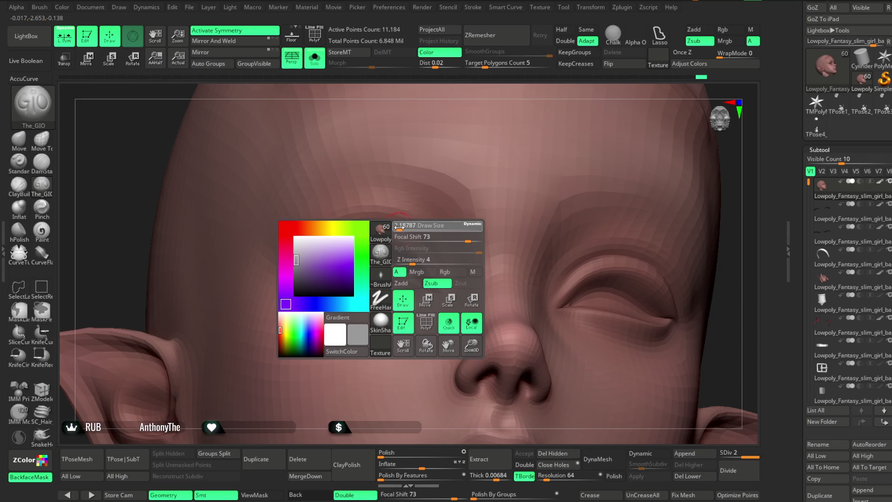
pyautogui.moveTo(465, 96); pyautogui.dragTo(358, 224, button='right')
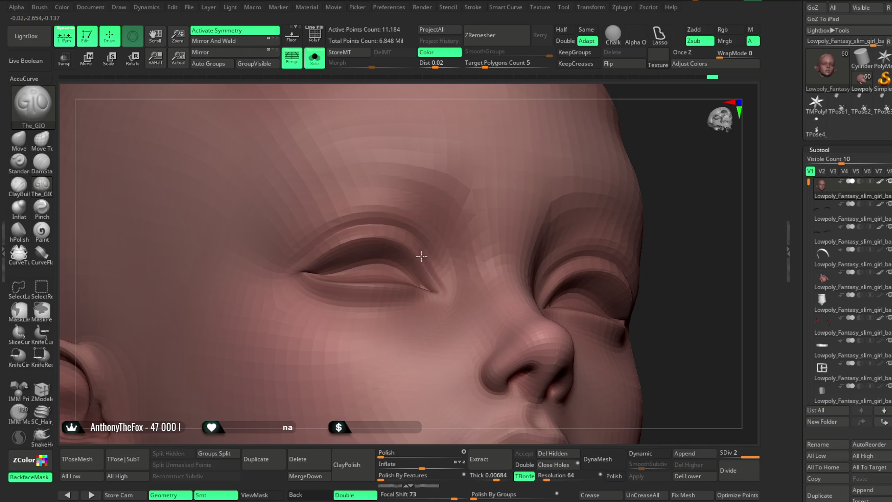
pyautogui.moveTo(461, 85); pyautogui.dragTo(469, 90, button='right')
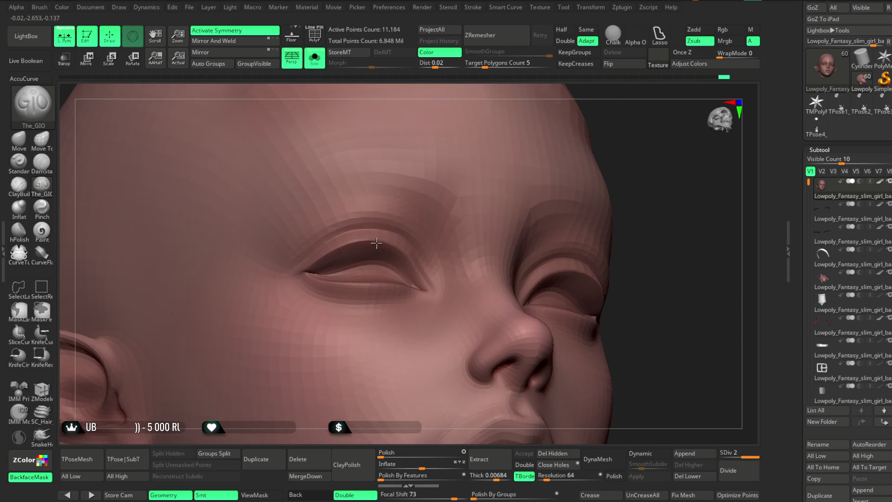
pyautogui.press('f')
pyautogui.moveTo(643, 208)
pyautogui.mouseDown()
pyautogui.moveTo(601, 282)
pyautogui.moveTo(569, 245)
pyautogui.mouseUp()
pyautogui.click(314, 58)
pyautogui.moveTo(587, 201)
pyautogui.keyDown('alt'); pyautogui.mouseDown()
pyautogui.moveTo(607, 241)
pyautogui.moveTo(553, 211)
pyautogui.moveTo(587, 272)
pyautogui.mouseUp(); pyautogui.keyUp('alt')
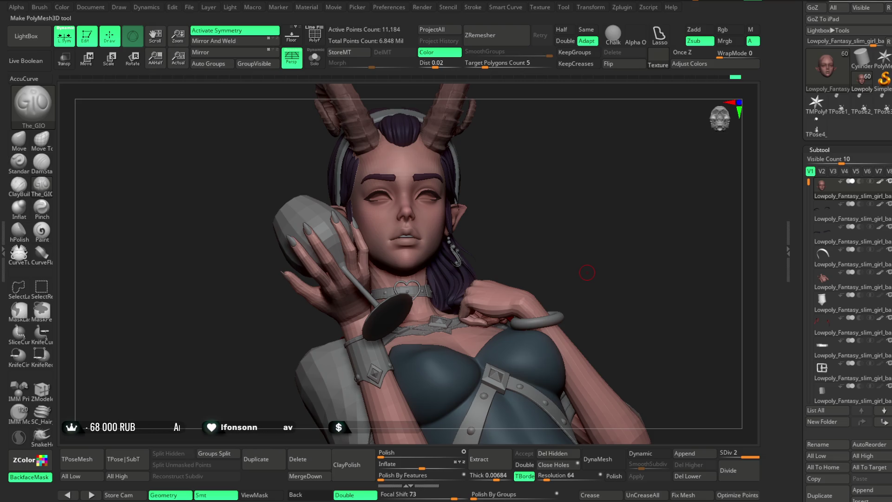
# Orbit the character round to a side profile of the face.
pyautogui.moveTo(581, 167); pyautogui.dragTo(573, 176)
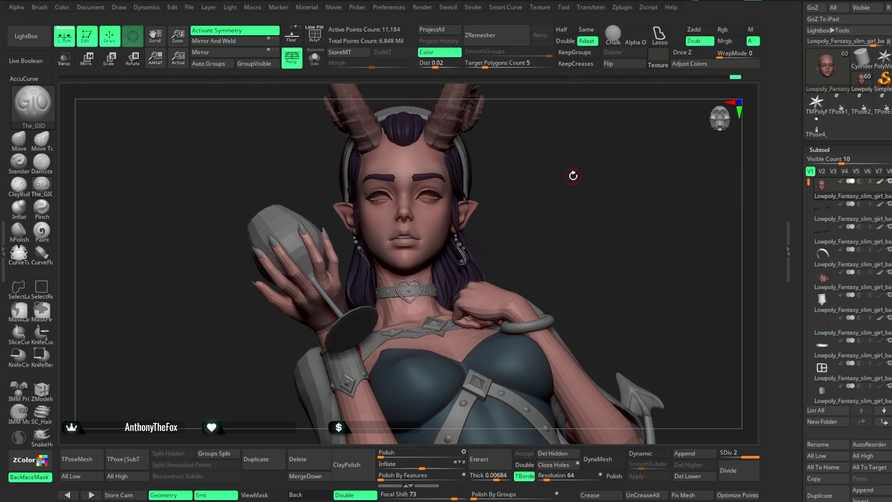
pyautogui.moveTo(544, 203)
pyautogui.mouseDown()
pyautogui.moveTo(542, 183)
pyautogui.moveTo(549, 185)
pyautogui.moveTo(545, 225)
pyautogui.moveTo(578, 231)
pyautogui.moveTo(581, 200)
pyautogui.moveTo(597, 201)
pyautogui.moveTo(577, 208)
pyautogui.moveTo(617, 221)
pyautogui.moveTo(605, 191)
pyautogui.moveTo(659, 201)
pyautogui.moveTo(621, 174)
pyautogui.mouseUp()
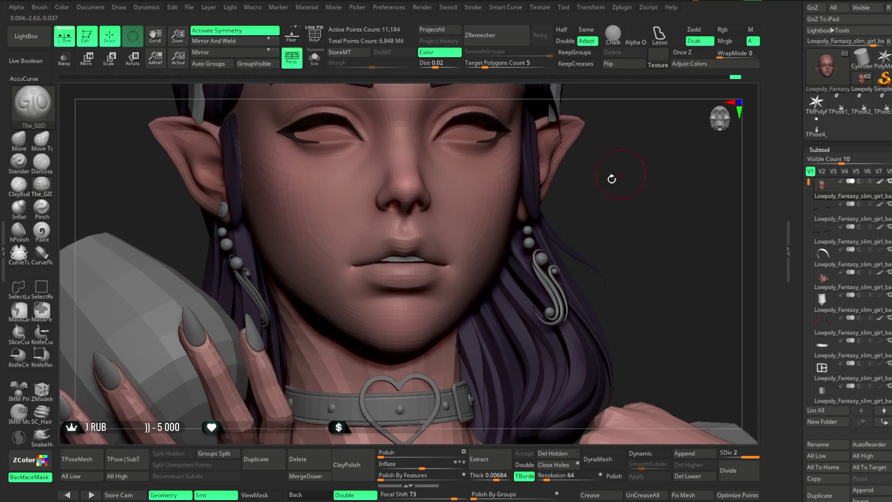
pyautogui.press('space')
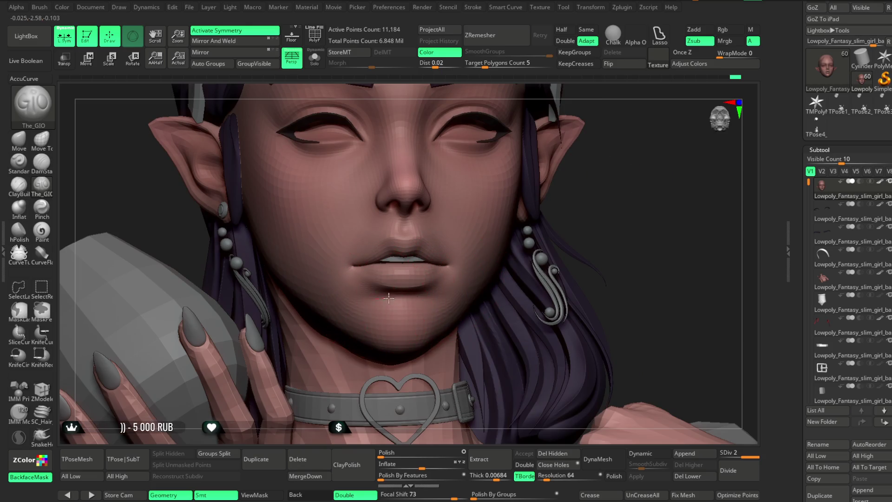
pyautogui.moveTo(603, 223); pyautogui.dragTo(409, 306)
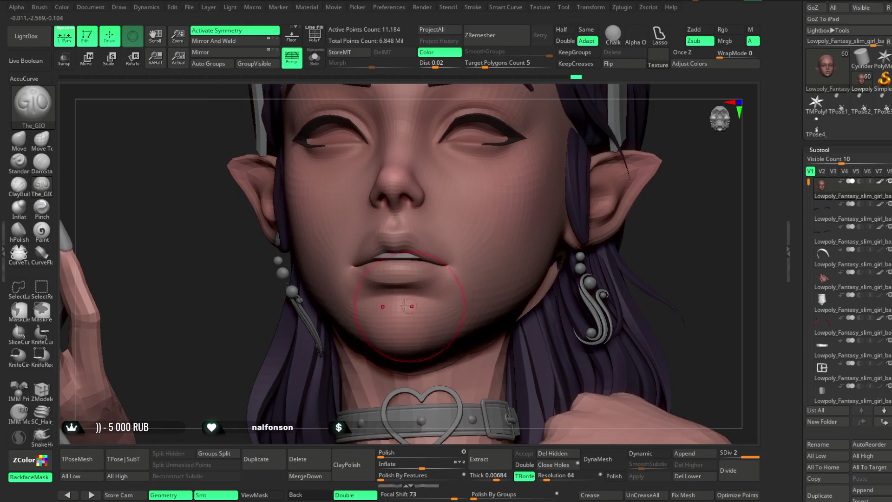
pyautogui.moveTo(390, 296); pyautogui.dragTo(402, 303, button='right')
pyautogui.moveTo(294, 372)
pyautogui.mouseDown(button='right')
pyautogui.moveTo(308, 332)
pyautogui.moveTo(597, 185)
pyautogui.moveTo(595, 207)
pyautogui.moveTo(589, 181)
pyautogui.moveTo(538, 177)
pyautogui.moveTo(618, 207)
pyautogui.mouseUp(button='right')
pyautogui.rightClick(589, 181)
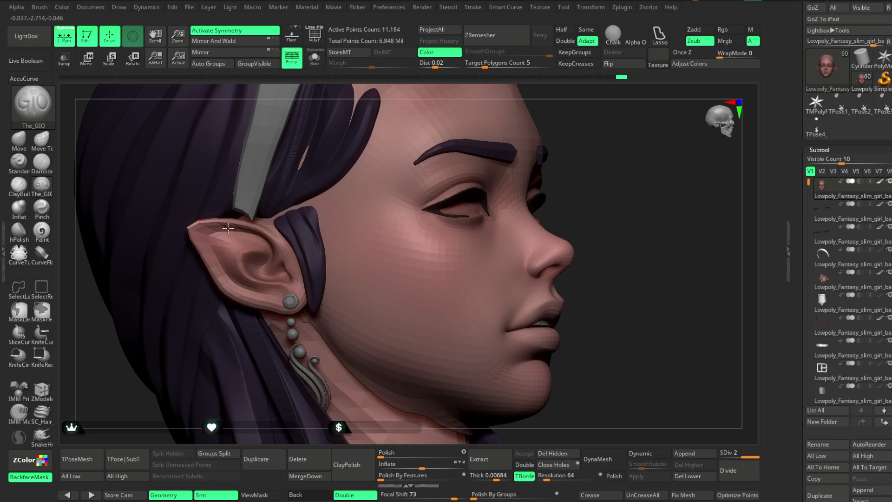
# Reshape the pointed ear tip and isolate the head with Solo.
pyautogui.moveTo(201, 241); pyautogui.dragTo(214, 265)
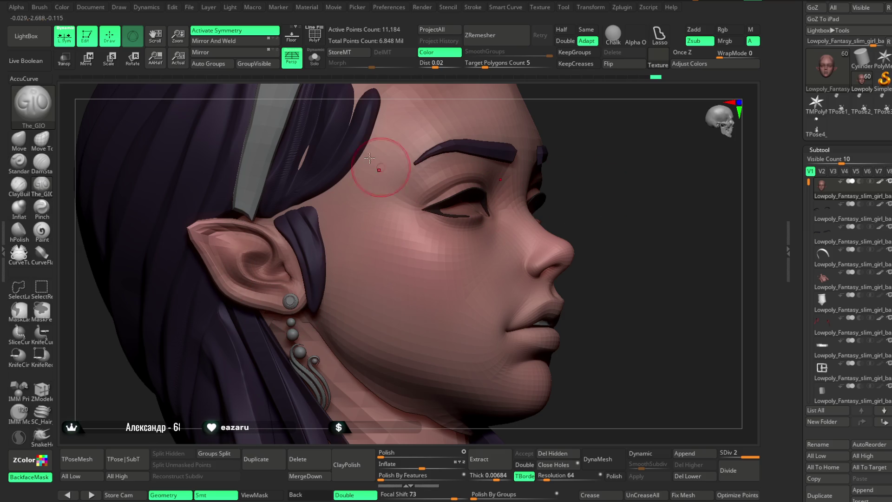
pyautogui.click(319, 63)
pyautogui.press('space')
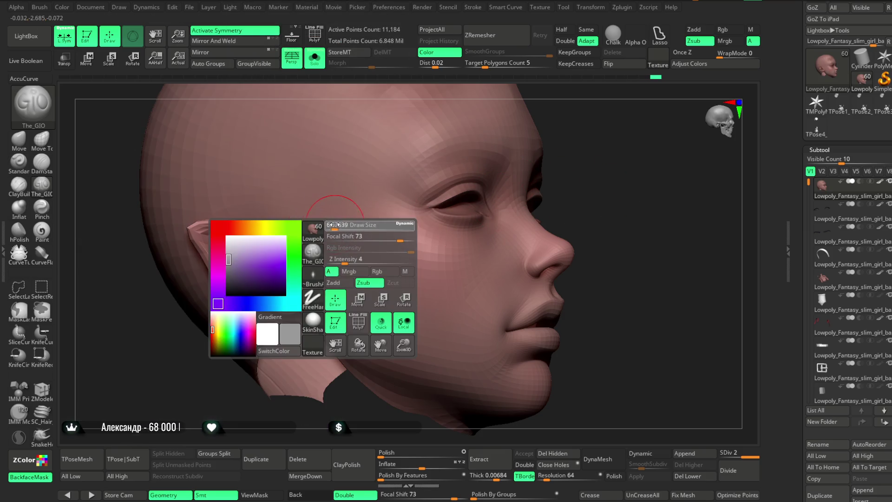
# Turn Solo off to show the full character and frame the face closely.
pyautogui.moveTo(530, 152)
pyautogui.mouseDown(button='right')
pyautogui.moveTo(411, 214)
pyautogui.moveTo(446, 102)
pyautogui.mouseUp(button='right')
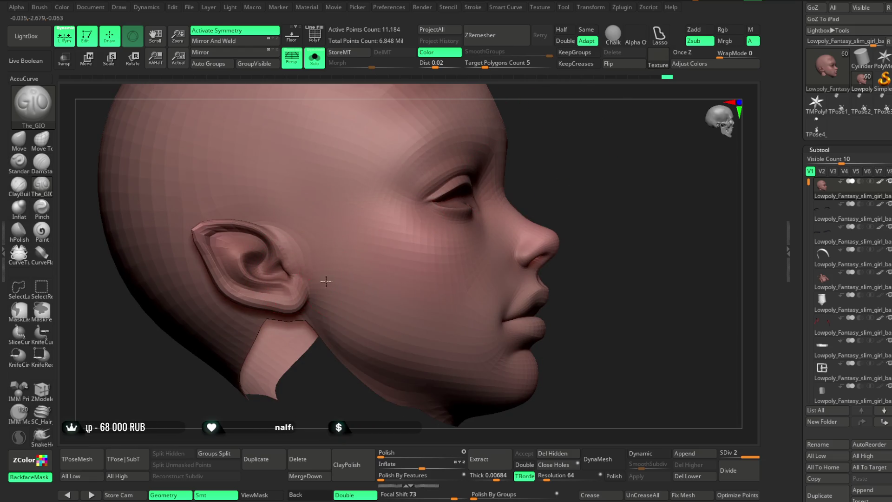
pyautogui.moveTo(563, 149); pyautogui.dragTo(258, 259, button='right')
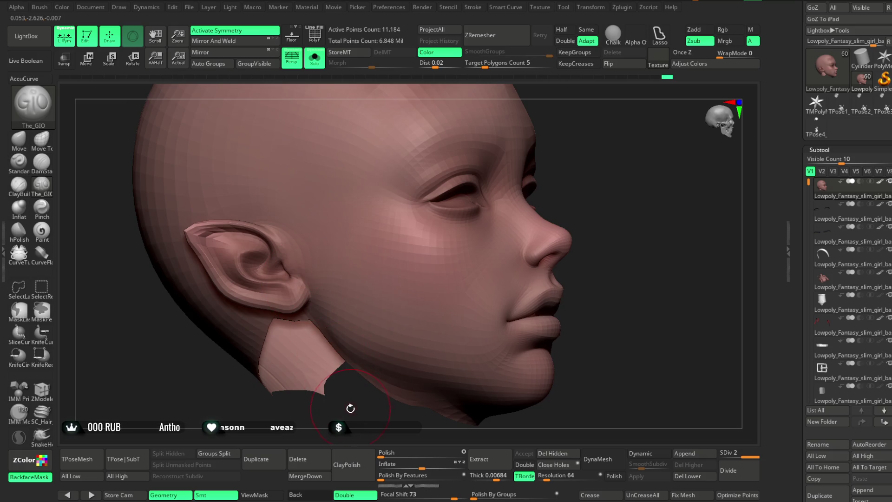
pyautogui.press('f')
pyautogui.moveTo(347, 294)
pyautogui.mouseDown(button='right')
pyautogui.moveTo(444, 199)
pyautogui.moveTo(451, 174)
pyautogui.mouseUp(button='right')
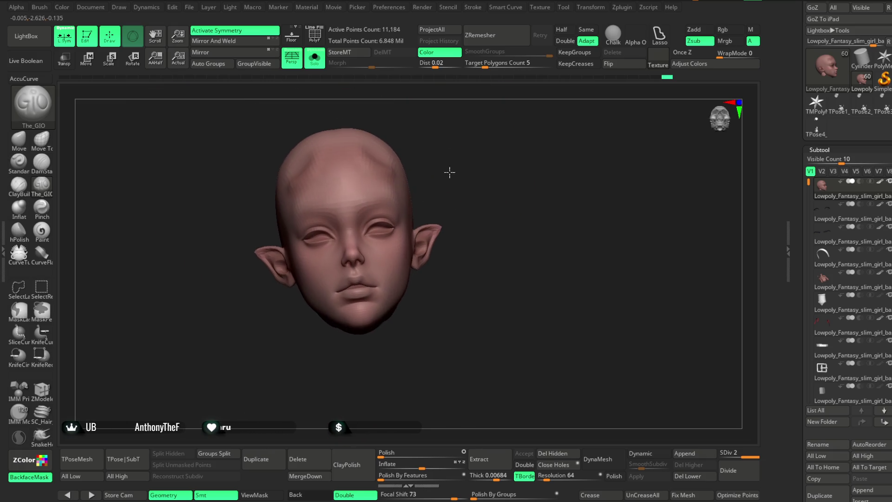
pyautogui.click(314, 57)
pyautogui.moveTo(519, 193); pyautogui.dragTo(516, 210, button='right')
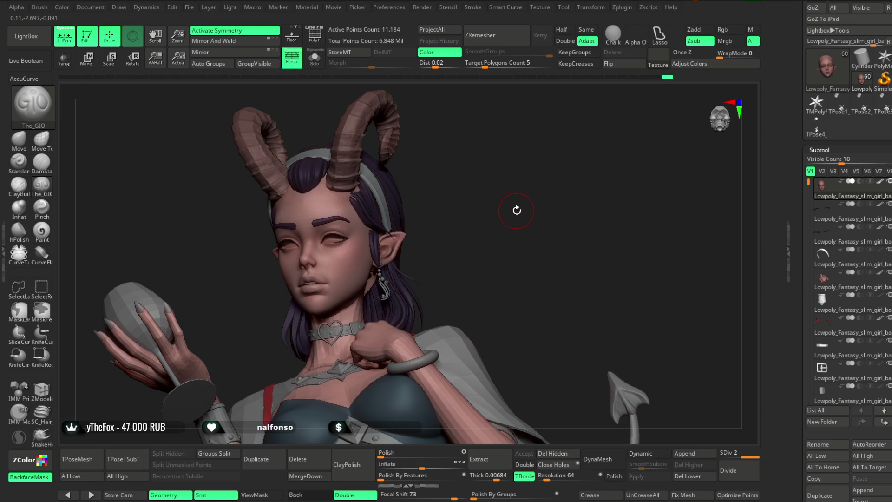
pyautogui.moveTo(504, 251)
pyautogui.mouseDown(button='right')
pyautogui.moveTo(595, 237)
pyautogui.moveTo(439, 233)
pyautogui.moveTo(445, 259)
pyautogui.moveTo(511, 227)
pyautogui.moveTo(514, 208)
pyautogui.moveTo(494, 221)
pyautogui.moveTo(525, 201)
pyautogui.moveTo(548, 218)
pyautogui.moveTo(597, 225)
pyautogui.moveTo(528, 208)
pyautogui.moveTo(517, 183)
pyautogui.moveTo(571, 249)
pyautogui.moveTo(548, 183)
pyautogui.moveTo(532, 190)
pyautogui.moveTo(541, 199)
pyautogui.moveTo(575, 173)
pyautogui.moveTo(557, 204)
pyautogui.mouseUp(button='right')
# Enlarge the brush and lightly smooth the brow area, then zoom out.
pyautogui.press('space')
pyautogui.moveTo(372, 210); pyautogui.dragTo(409, 208)
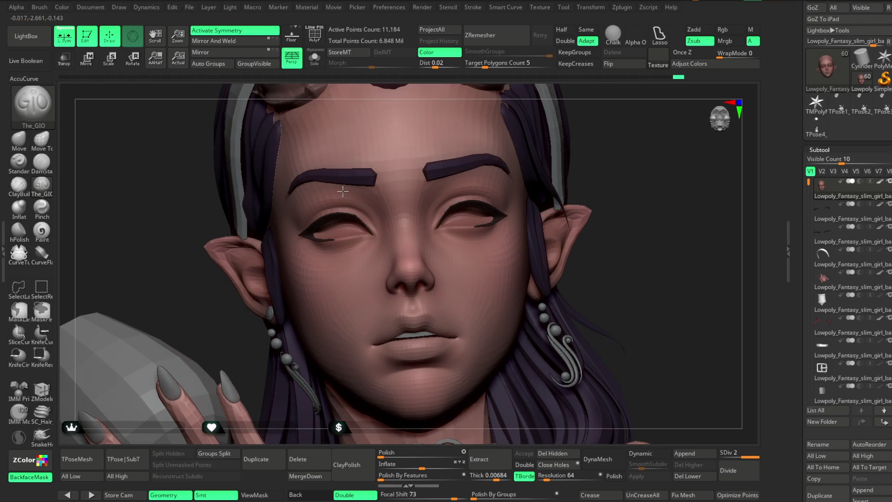
pyautogui.moveTo(349, 196); pyautogui.dragTo(354, 194)
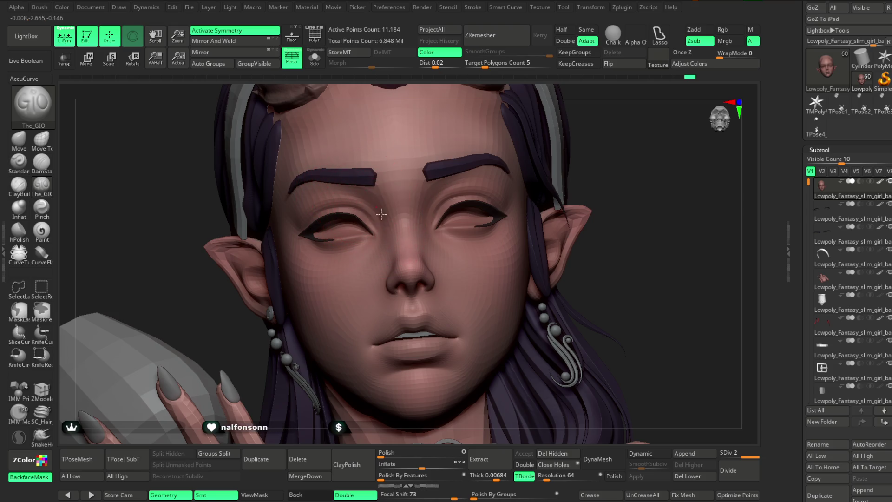
pyautogui.moveTo(369, 206)
pyautogui.keyDown('shift'); pyautogui.mouseDown()
pyautogui.moveTo(378, 199)
pyautogui.moveTo(369, 189)
pyautogui.moveTo(353, 196)
pyautogui.mouseUp(); pyautogui.keyUp('shift')
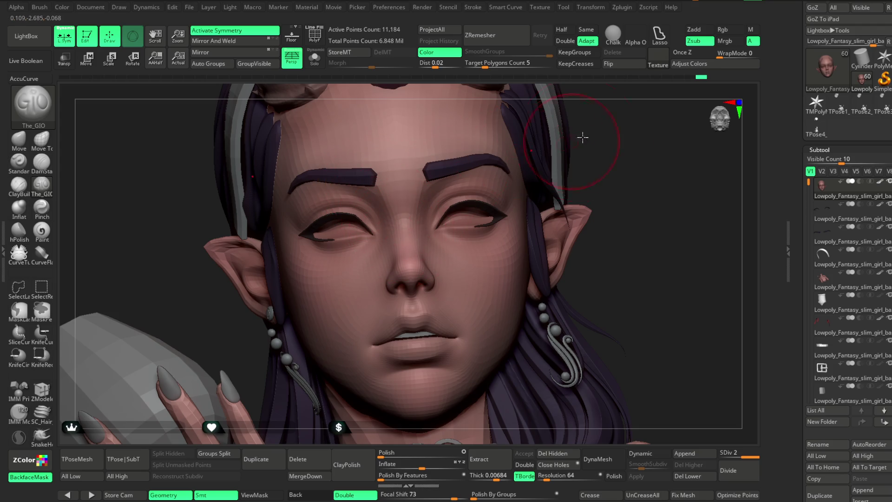
pyautogui.moveTo(557, 122); pyautogui.dragTo(539, 120)
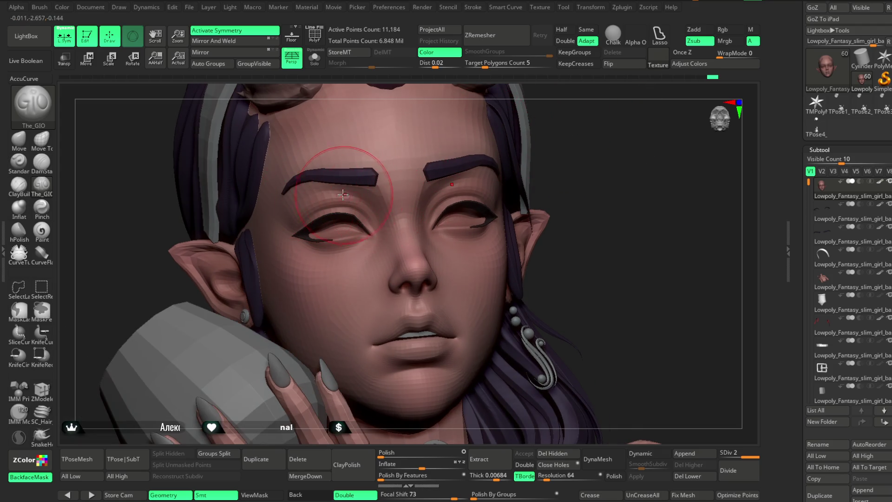
pyautogui.moveTo(607, 186)
pyautogui.mouseDown()
pyautogui.moveTo(573, 143)
pyautogui.moveTo(567, 150)
pyautogui.moveTo(577, 154)
pyautogui.moveTo(556, 153)
pyautogui.moveTo(563, 148)
pyautogui.moveTo(535, 161)
pyautogui.mouseUp()
pyautogui.moveTo(521, 193)
pyautogui.mouseDown()
pyautogui.moveTo(529, 159)
pyautogui.moveTo(507, 186)
pyautogui.mouseUp()
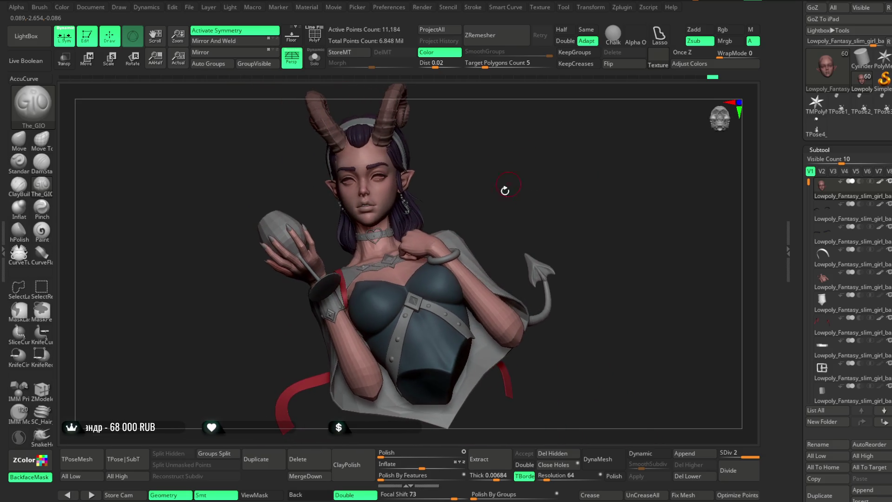
pyautogui.keyDown('alt'); pyautogui.click(466, 280); pyautogui.keyUp('alt')
# Select the arm and then the headband subtools to inspect each piece.
pyautogui.click(738, 475)
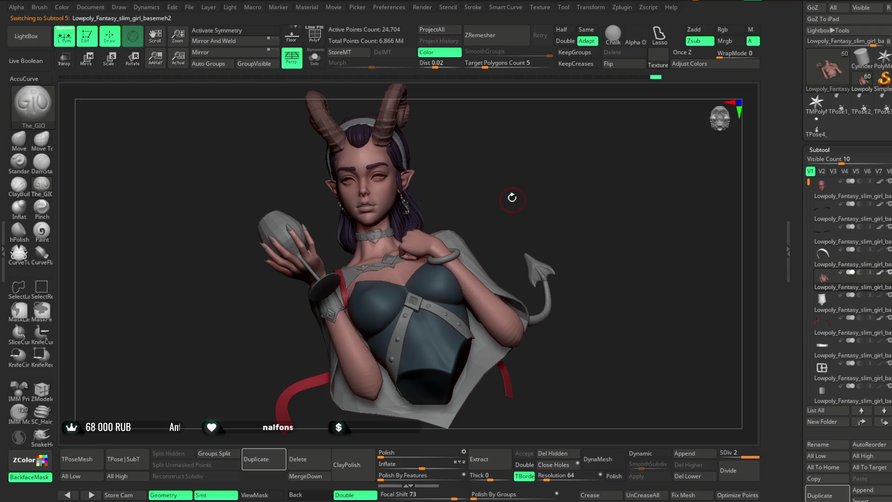
pyautogui.moveTo(513, 204); pyautogui.dragTo(531, 183)
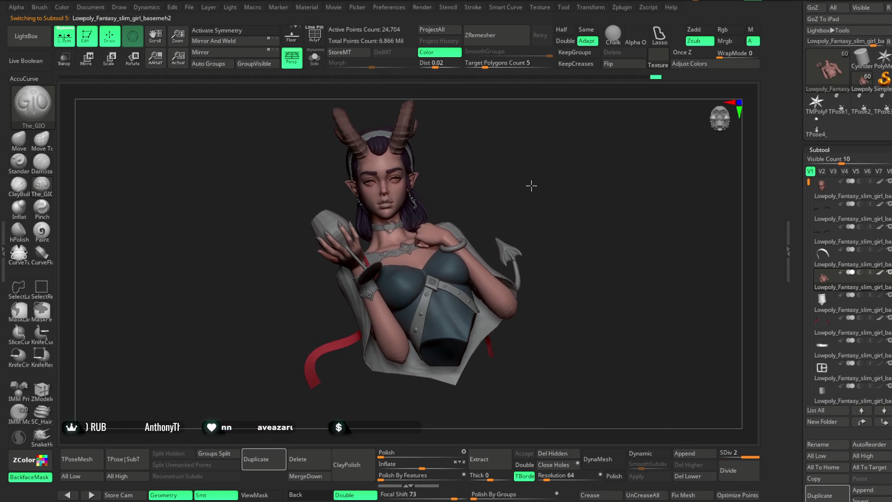
pyautogui.moveTo(523, 205)
pyautogui.mouseDown()
pyautogui.moveTo(519, 185)
pyautogui.moveTo(520, 197)
pyautogui.moveTo(549, 187)
pyautogui.moveTo(523, 189)
pyautogui.moveTo(519, 207)
pyautogui.moveTo(522, 198)
pyautogui.moveTo(521, 207)
pyautogui.moveTo(532, 203)
pyautogui.moveTo(522, 207)
pyautogui.moveTo(519, 177)
pyautogui.moveTo(437, 211)
pyautogui.mouseUp()
pyautogui.keyDown('alt'); pyautogui.click(426, 191); pyautogui.keyUp('alt')
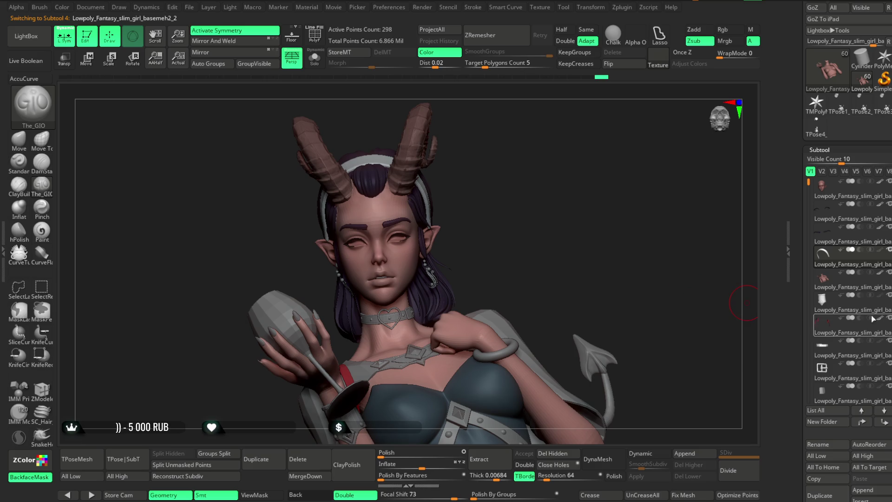
pyautogui.moveTo(519, 253); pyautogui.dragTo(509, 226)
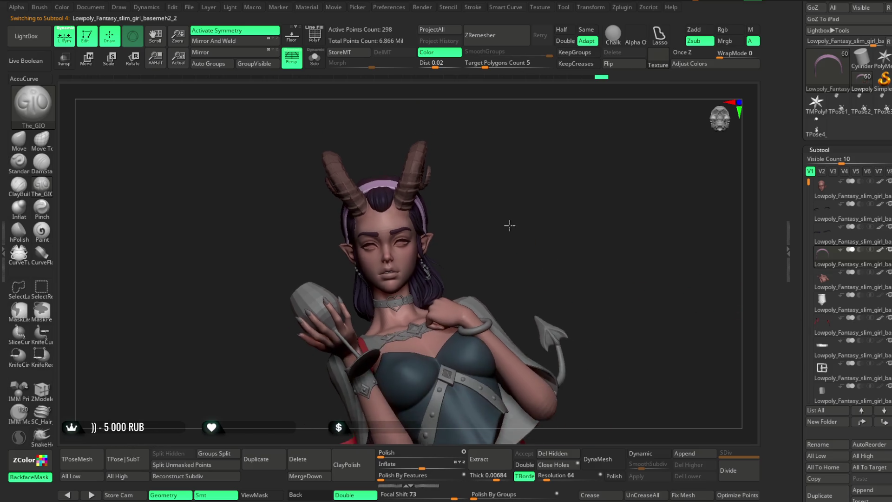
pyautogui.moveTo(808, 182); pyautogui.dragTo(809, 312)
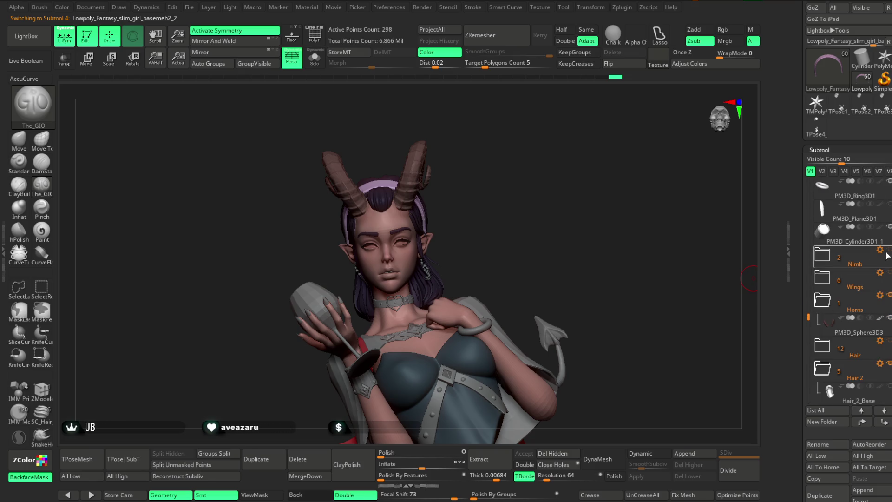
pyautogui.moveTo(512, 237)
pyautogui.mouseDown()
pyautogui.moveTo(510, 206)
pyautogui.moveTo(513, 230)
pyautogui.moveTo(519, 201)
pyautogui.moveTo(497, 210)
pyautogui.moveTo(520, 211)
pyautogui.moveTo(525, 199)
pyautogui.mouseUp()
# Zoom in on the face and reselect the head basemesh1 subtool.
pyautogui.scroll(3, 525, 200)
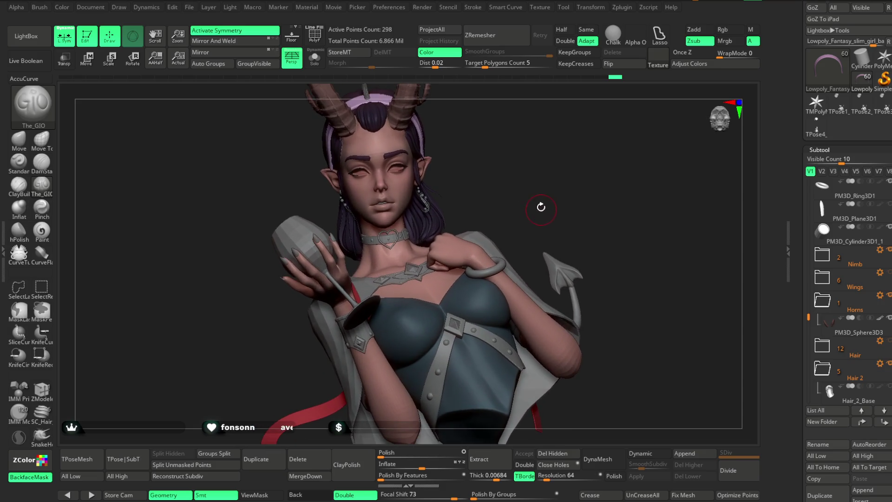
pyautogui.scroll(2, 534, 211)
pyautogui.scroll(5, 533, 218)
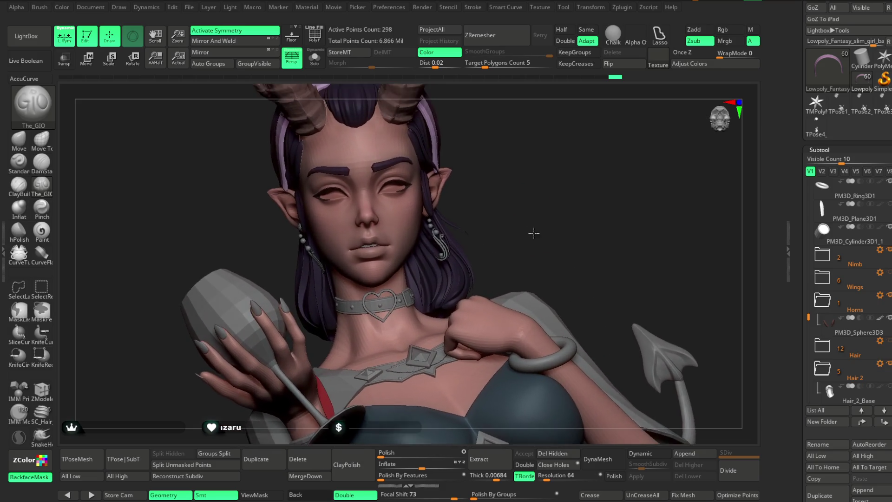
pyautogui.moveTo(529, 245)
pyautogui.mouseDown()
pyautogui.moveTo(601, 221)
pyautogui.moveTo(591, 221)
pyautogui.mouseUp()
pyautogui.scroll(3, 538, 230)
pyautogui.moveTo(538, 231); pyautogui.dragTo(573, 239)
pyautogui.scroll(2, 468, 225)
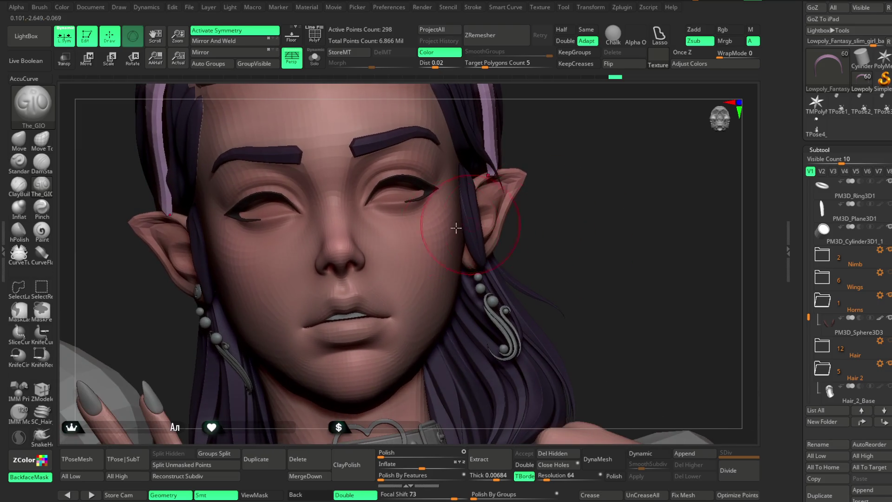
pyautogui.keyDown('alt'); pyautogui.click(331, 206); pyautogui.keyUp('alt')
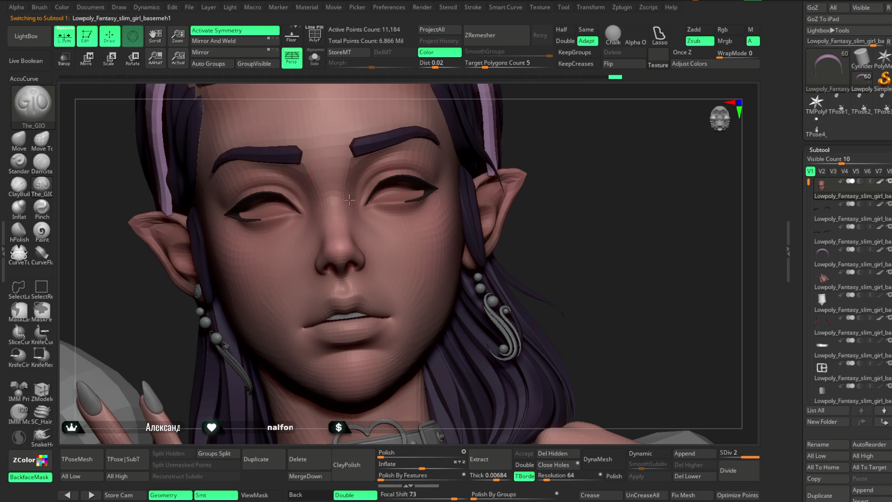
# Solo the head subtool to view the bare scalp, then turn Solo off again.
pyautogui.moveTo(527, 127); pyautogui.dragTo(360, 179)
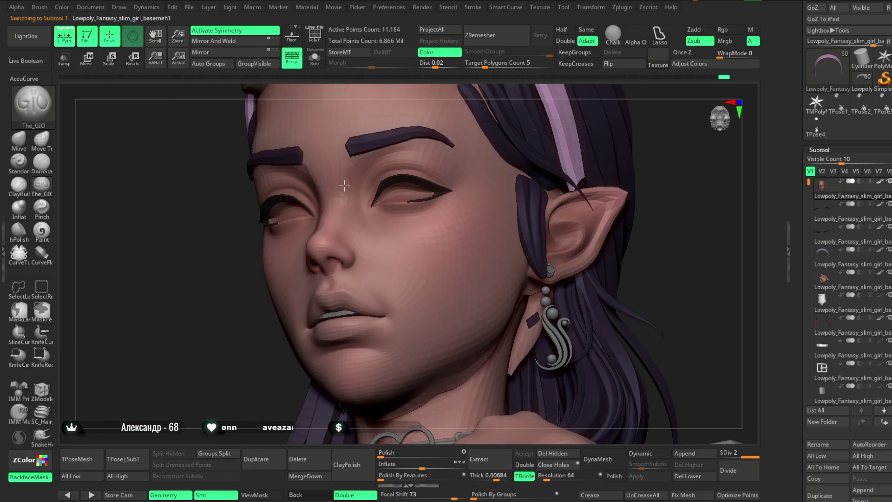
pyautogui.click(315, 60)
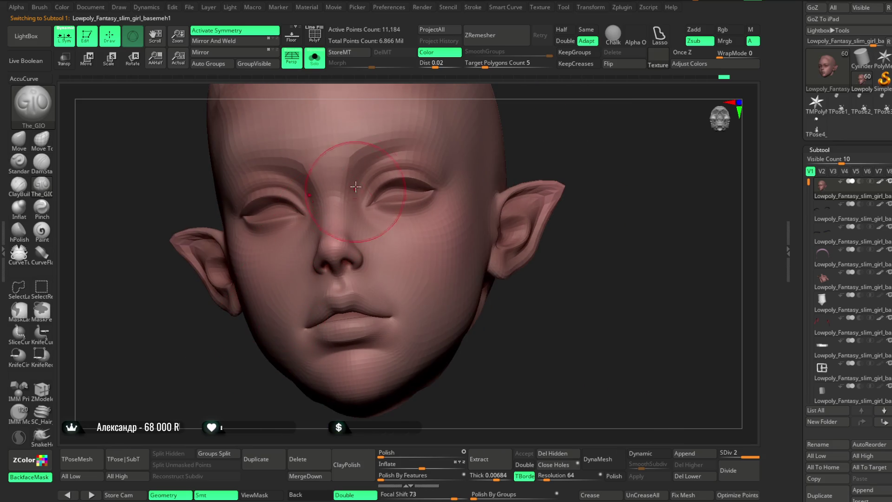
pyautogui.moveTo(533, 114)
pyautogui.mouseDown()
pyautogui.moveTo(403, 169)
pyautogui.moveTo(466, 132)
pyautogui.moveTo(464, 149)
pyautogui.moveTo(432, 125)
pyautogui.mouseUp()
pyautogui.click(321, 60)
# Isolate the head mesh again with Shift+Alt+S and face it to the front.
pyautogui.scroll(10, 511, 186)
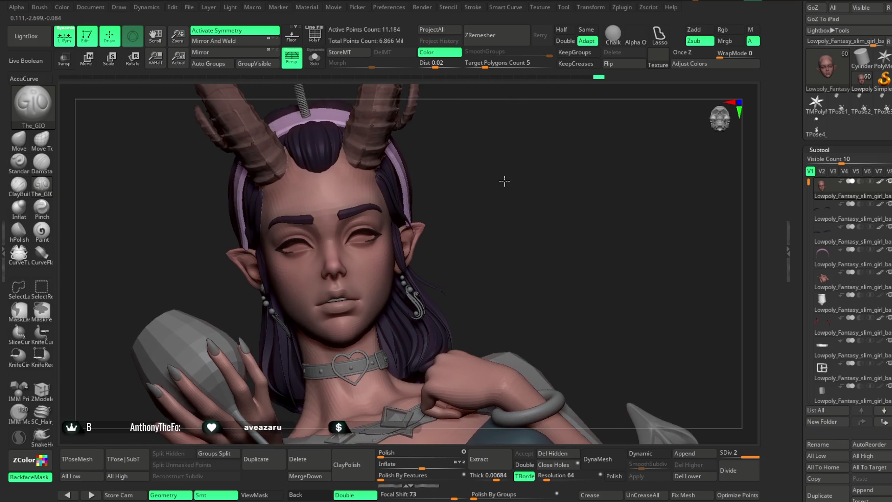
pyautogui.moveTo(539, 197); pyautogui.dragTo(438, 209)
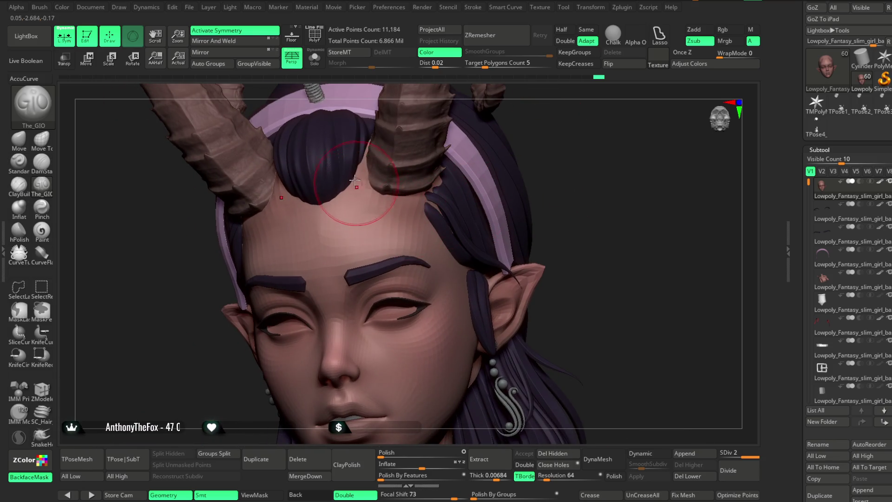
pyautogui.moveTo(507, 173); pyautogui.dragTo(354, 195)
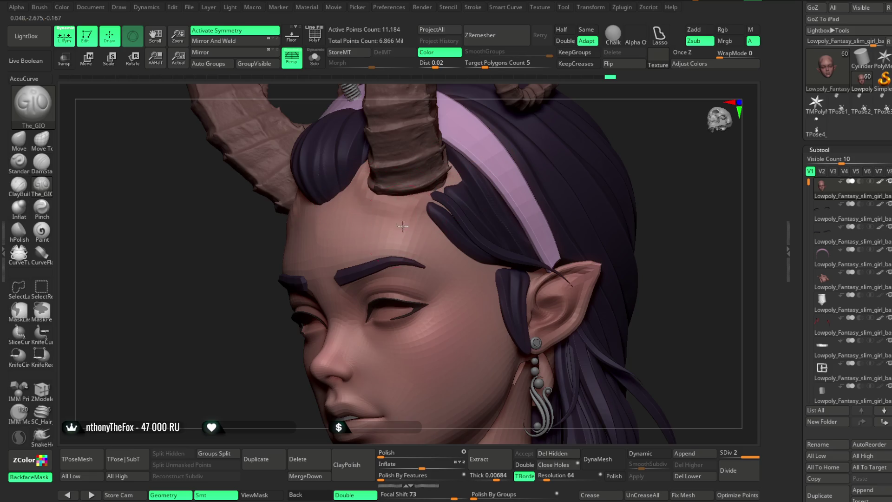
pyautogui.hotkey('shift', 'alt', 's')
pyautogui.moveTo(478, 119)
pyautogui.mouseDown()
pyautogui.moveTo(597, 133)
pyautogui.moveTo(606, 158)
pyautogui.moveTo(446, 189)
pyautogui.mouseUp()
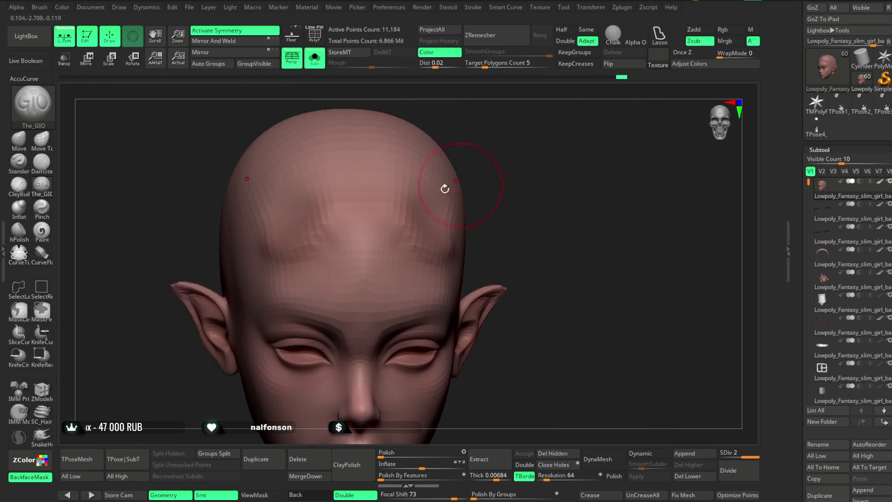
# Build up horn-base bumps on the forehead with ClayBuildup and an adjusted Focal Shift.
pyautogui.click(18, 185)
pyautogui.press('space')
pyautogui.moveTo(504, 201)
pyautogui.mouseDown()
pyautogui.moveTo(444, 195)
pyautogui.moveTo(473, 205)
pyautogui.mouseUp()
pyautogui.moveTo(456, 224)
pyautogui.mouseDown(button='right')
pyautogui.moveTo(454, 187)
pyautogui.moveTo(430, 204)
pyautogui.moveTo(595, 124)
pyautogui.moveTo(533, 133)
pyautogui.moveTo(559, 153)
pyautogui.moveTo(348, 209)
pyautogui.mouseUp(button='right')
pyautogui.moveTo(347, 209); pyautogui.dragTo(345, 219)
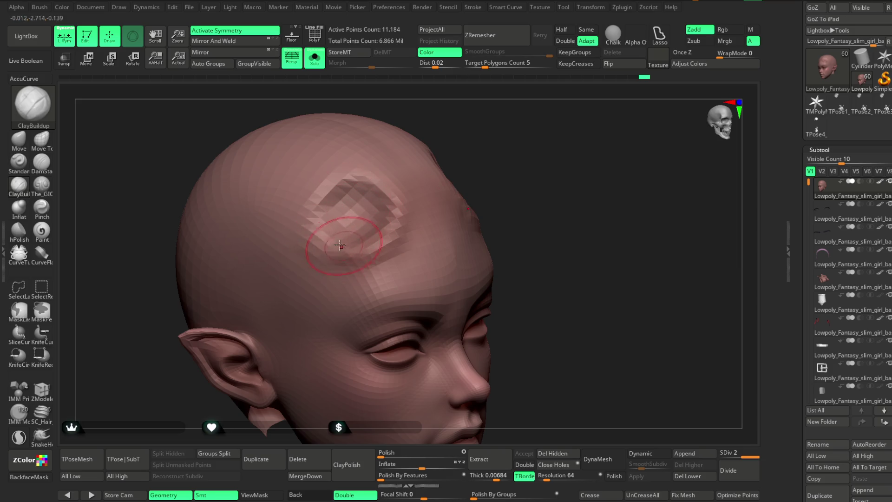
pyautogui.moveTo(418, 200); pyautogui.dragTo(524, 156, button='right')
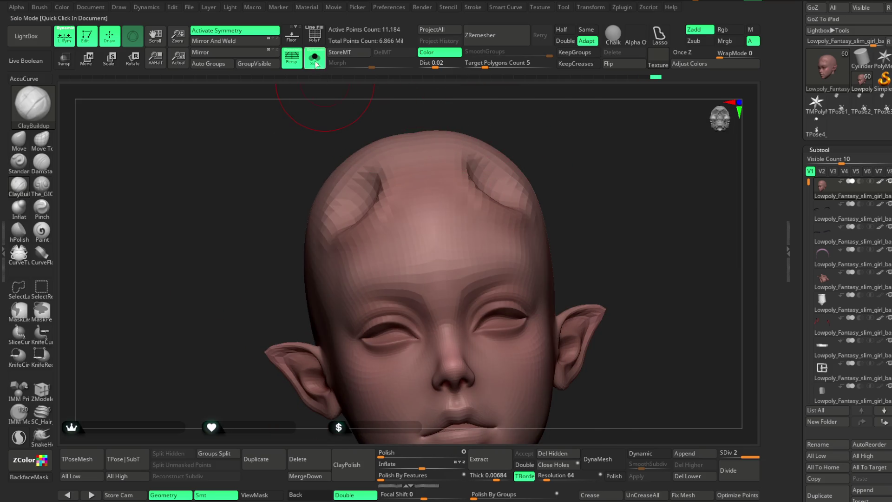
# Turn Solo off and hide the Hair 2 subtool so the bald head shows.
pyautogui.click(315, 65)
pyautogui.moveTo(609, 171); pyautogui.dragTo(519, 217)
pyautogui.press('space')
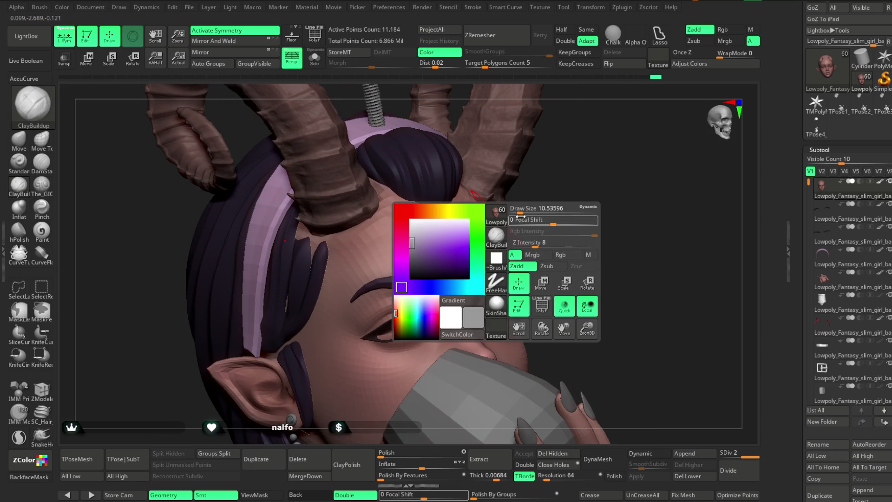
pyautogui.moveTo(573, 199); pyautogui.dragTo(301, 241)
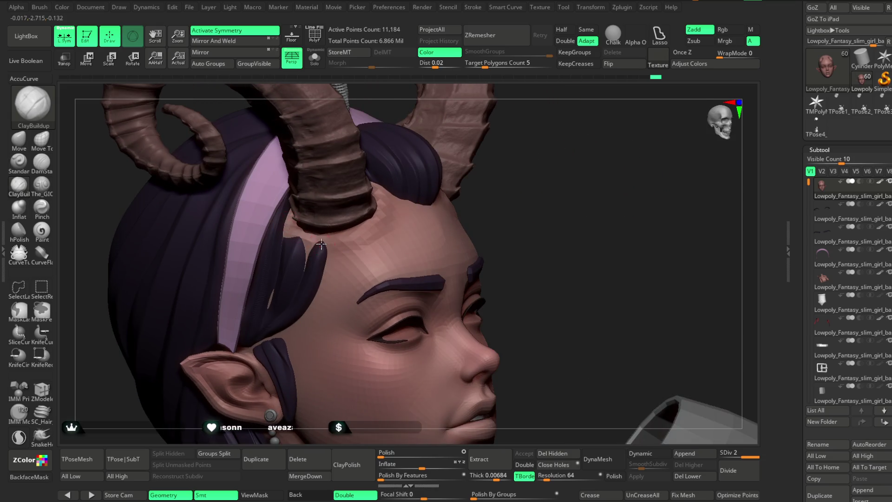
pyautogui.moveTo(408, 205); pyautogui.dragTo(392, 193, button='right')
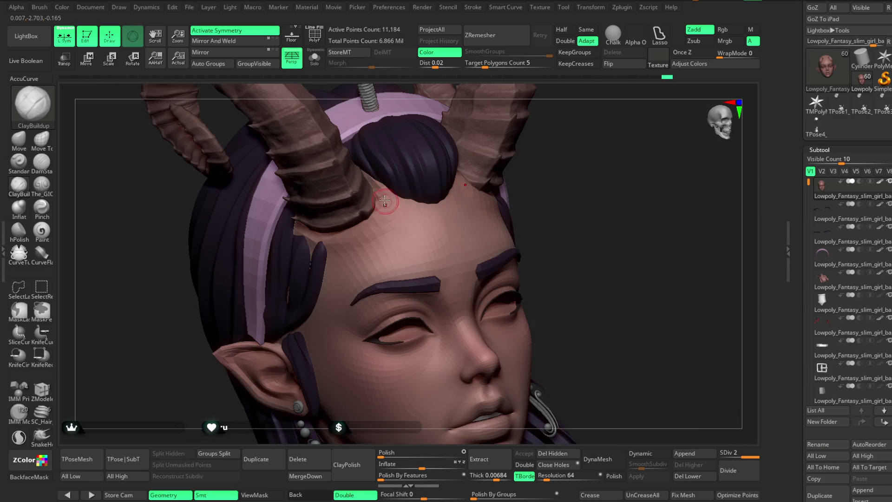
pyautogui.moveTo(808, 183); pyautogui.dragTo(808, 318)
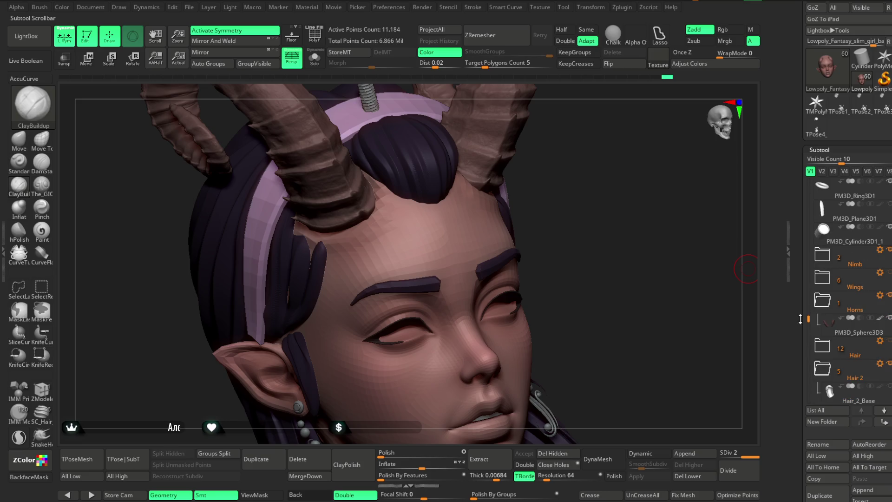
pyautogui.click(886, 365)
pyautogui.moveTo(599, 260); pyautogui.dragTo(618, 233)
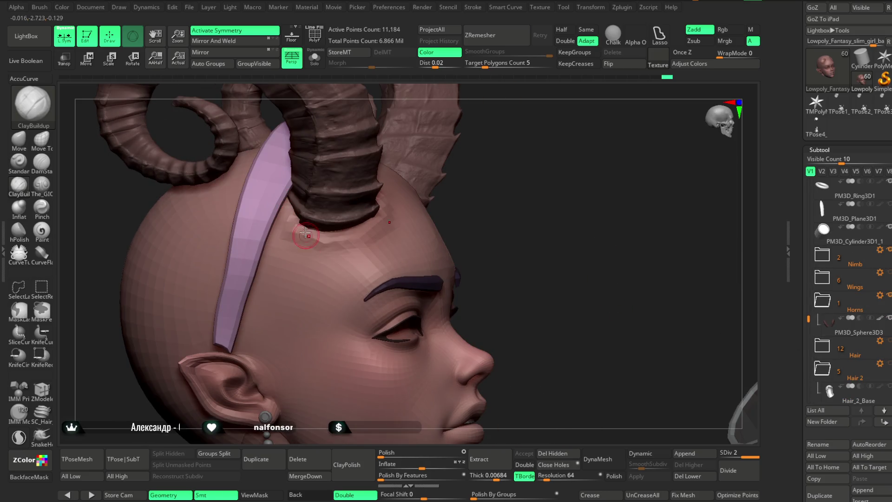
pyautogui.moveTo(489, 221)
pyautogui.mouseDown()
pyautogui.moveTo(612, 173)
pyautogui.moveTo(563, 198)
pyautogui.mouseUp()
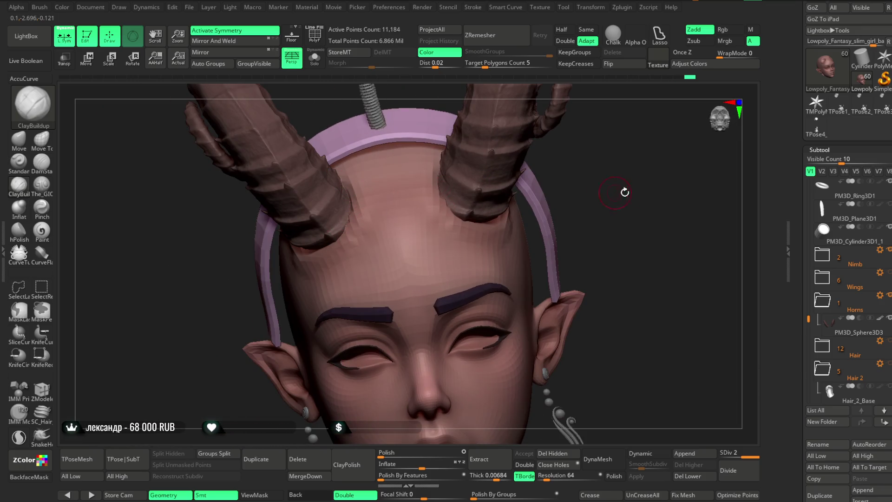
# Push the scalp around the right horn base with a smaller Move brush.
pyautogui.moveTo(620, 193); pyautogui.dragTo(516, 200)
pyautogui.click(19, 140)
pyautogui.press('space')
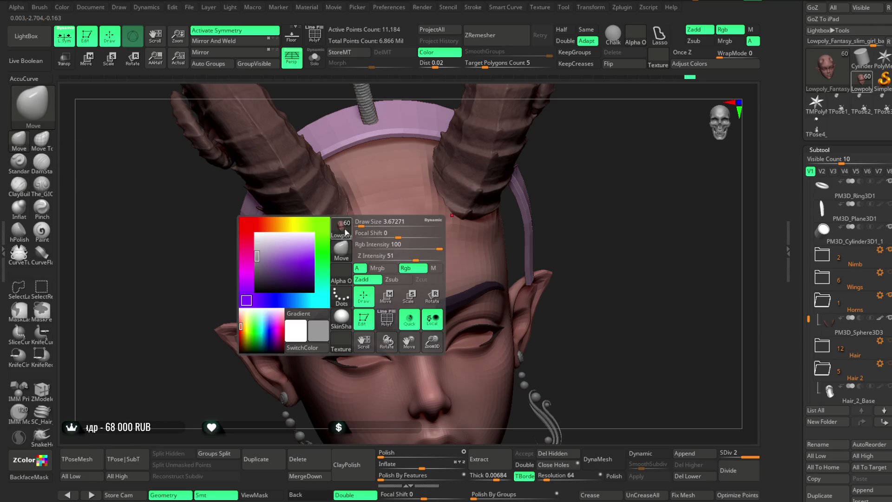
pyautogui.moveTo(359, 222); pyautogui.dragTo(369, 221)
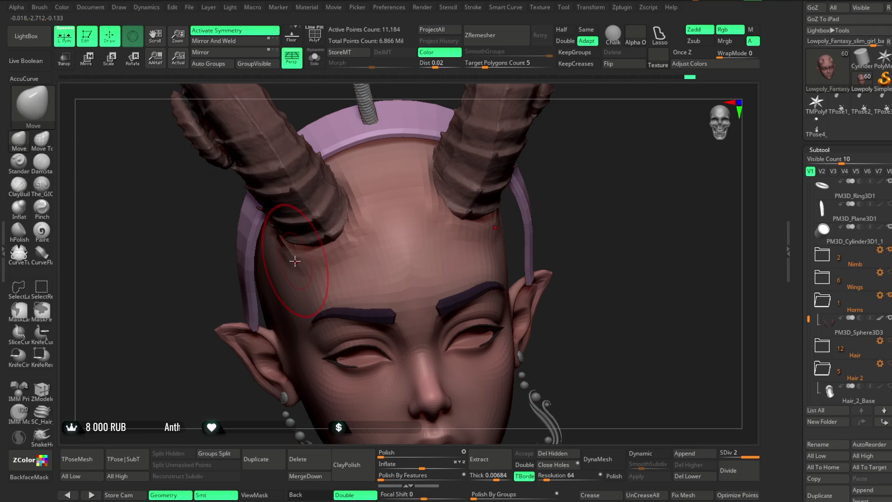
pyautogui.moveTo(398, 179)
pyautogui.mouseDown(button='right')
pyautogui.moveTo(505, 222)
pyautogui.moveTo(492, 241)
pyautogui.mouseUp(button='right')
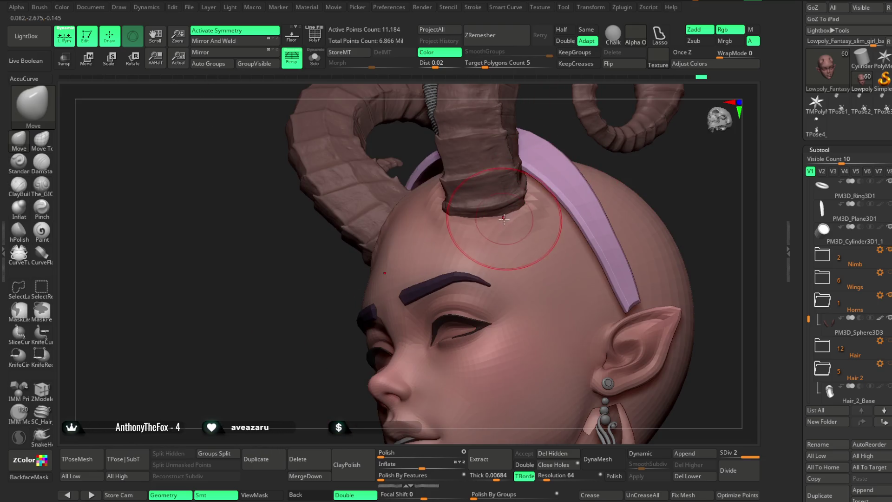
pyautogui.moveTo(543, 185)
pyautogui.mouseDown(button='right')
pyautogui.moveTo(676, 170)
pyautogui.moveTo(418, 178)
pyautogui.mouseUp(button='right')
pyautogui.moveTo(528, 186)
pyautogui.mouseDown(button='right')
pyautogui.moveTo(557, 195)
pyautogui.moveTo(597, 174)
pyautogui.moveTo(575, 201)
pyautogui.moveTo(547, 201)
pyautogui.mouseUp(button='right')
pyautogui.rightClick(569, 197)
pyautogui.moveTo(570, 197); pyautogui.dragTo(563, 197)
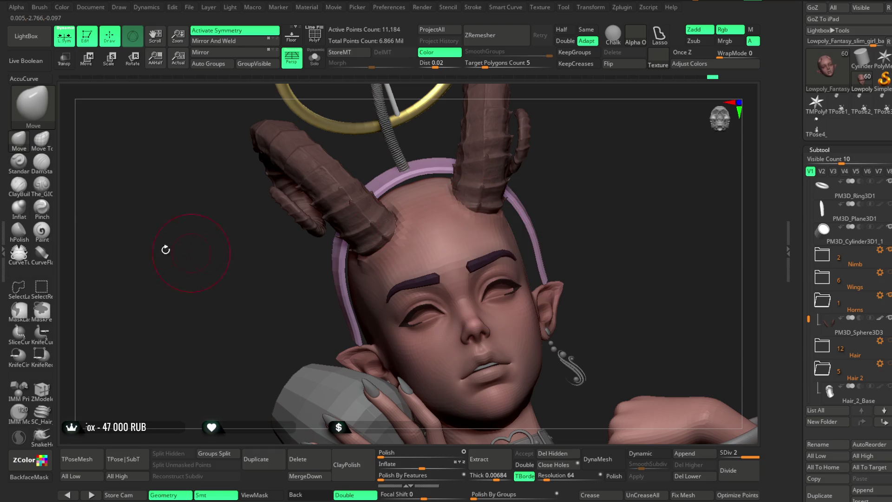
# Carve and Shift-smooth around the horn bases with The_GIO brush in Zsub.
pyautogui.click(42, 184)
pyautogui.rightClick(539, 200)
pyautogui.moveTo(538, 200)
pyautogui.mouseDown(button='right')
pyautogui.moveTo(541, 178)
pyautogui.moveTo(432, 221)
pyautogui.moveTo(464, 232)
pyautogui.mouseUp(button='right')
pyautogui.moveTo(544, 213); pyautogui.dragTo(371, 193, button='right')
pyautogui.moveTo(399, 325)
pyautogui.mouseDown(button='right')
pyautogui.moveTo(414, 347)
pyautogui.moveTo(594, 191)
pyautogui.moveTo(458, 219)
pyautogui.mouseUp(button='right')
pyautogui.rightClick(594, 191)
pyautogui.press('shift')
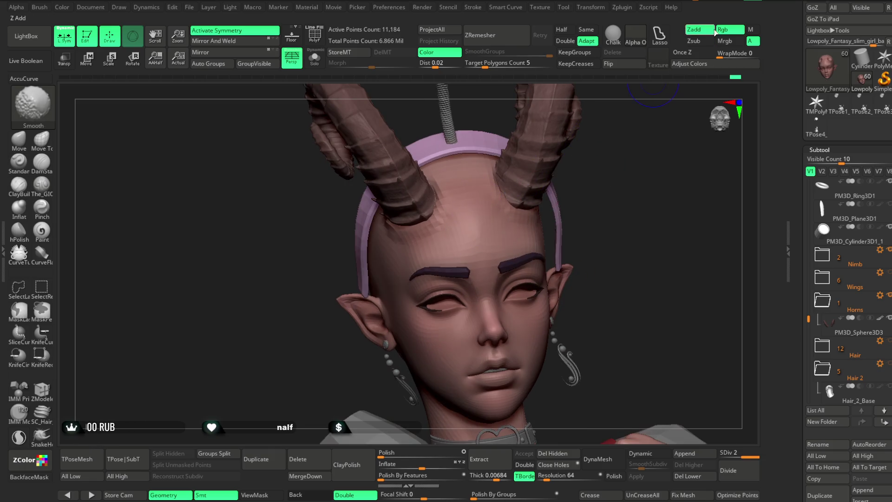
pyautogui.moveTo(571, 173)
pyautogui.mouseDown(button='right')
pyautogui.moveTo(537, 200)
pyautogui.moveTo(531, 185)
pyautogui.moveTo(521, 211)
pyautogui.moveTo(521, 194)
pyautogui.moveTo(551, 195)
pyautogui.moveTo(553, 187)
pyautogui.moveTo(589, 199)
pyautogui.moveTo(503, 194)
pyautogui.mouseUp(button='right')
pyautogui.press('space')
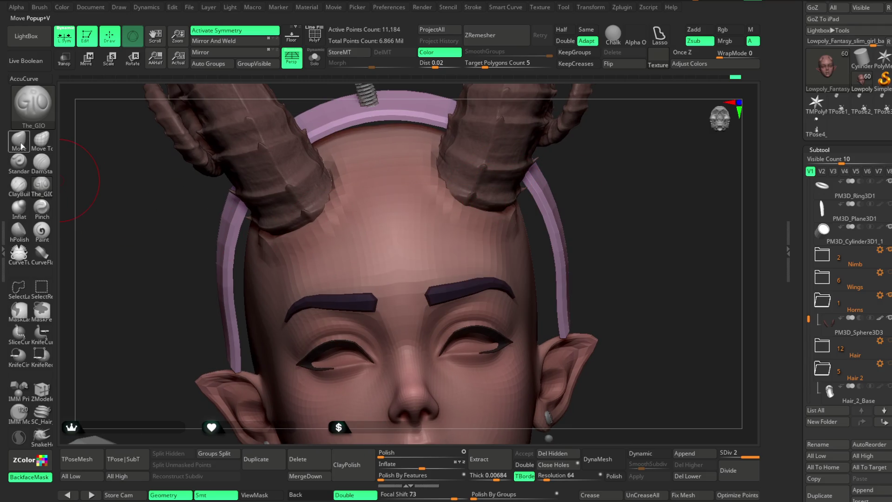
# Select the Move brush with AccuCurve enabled and review the horns from several angles.
pyautogui.click(21, 147)
pyautogui.click(33, 81)
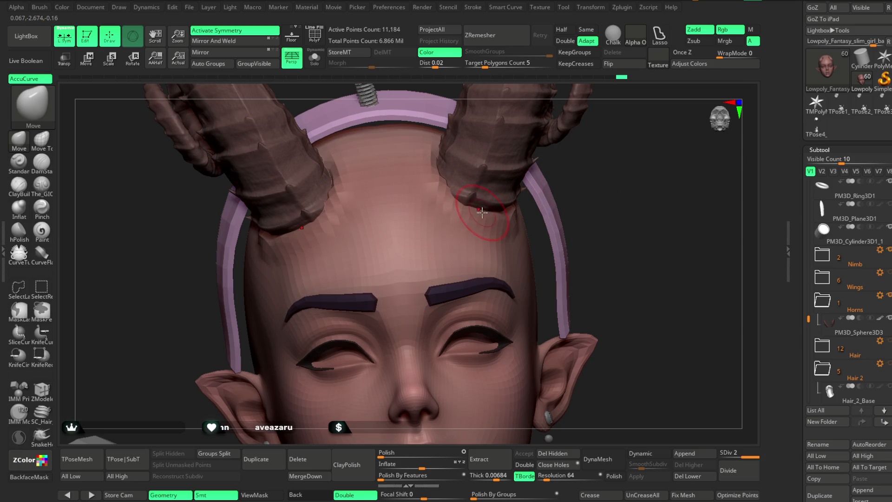
pyautogui.moveTo(483, 210)
pyautogui.mouseDown(button='right')
pyautogui.moveTo(527, 179)
pyautogui.moveTo(552, 179)
pyautogui.mouseUp(button='right')
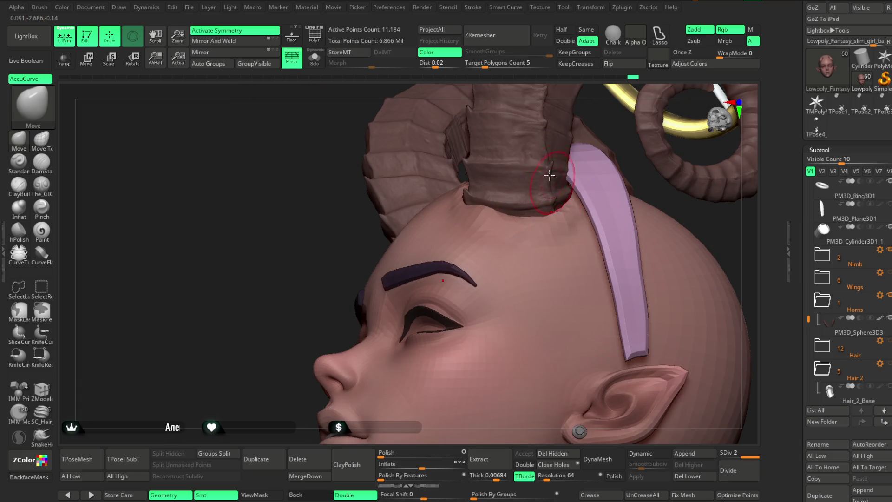
pyautogui.moveTo(568, 91); pyautogui.dragTo(518, 161, button='right')
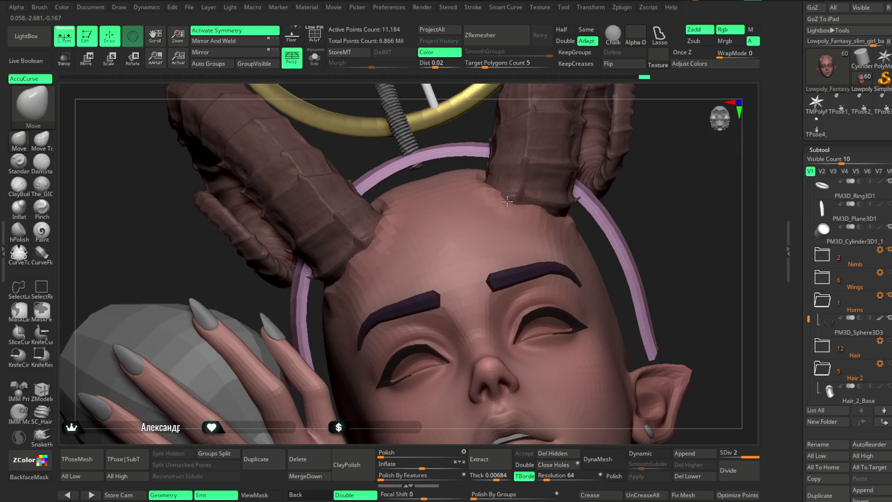
pyautogui.moveTo(629, 184)
pyautogui.mouseDown(button='right')
pyautogui.moveTo(604, 170)
pyautogui.moveTo(585, 127)
pyautogui.moveTo(495, 180)
pyautogui.mouseUp(button='right')
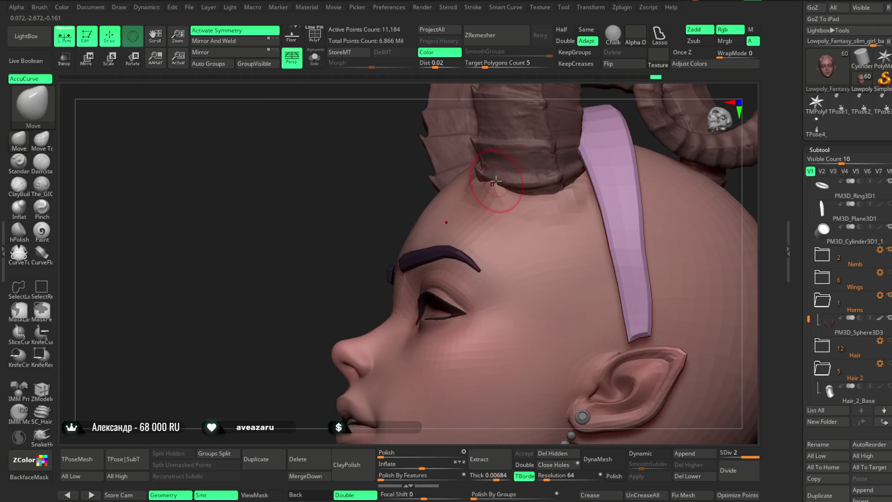
pyautogui.moveTo(352, 251); pyautogui.dragTo(548, 193, button='right')
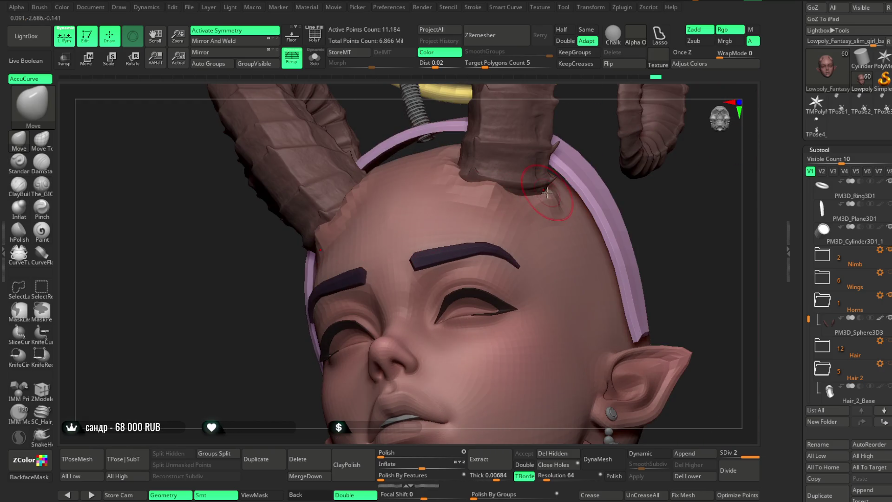
pyautogui.moveTo(657, 209)
pyautogui.mouseDown(button='right')
pyautogui.moveTo(591, 189)
pyautogui.moveTo(595, 175)
pyautogui.moveTo(605, 175)
pyautogui.moveTo(569, 167)
pyautogui.moveTo(615, 200)
pyautogui.moveTo(506, 182)
pyautogui.mouseUp(button='right')
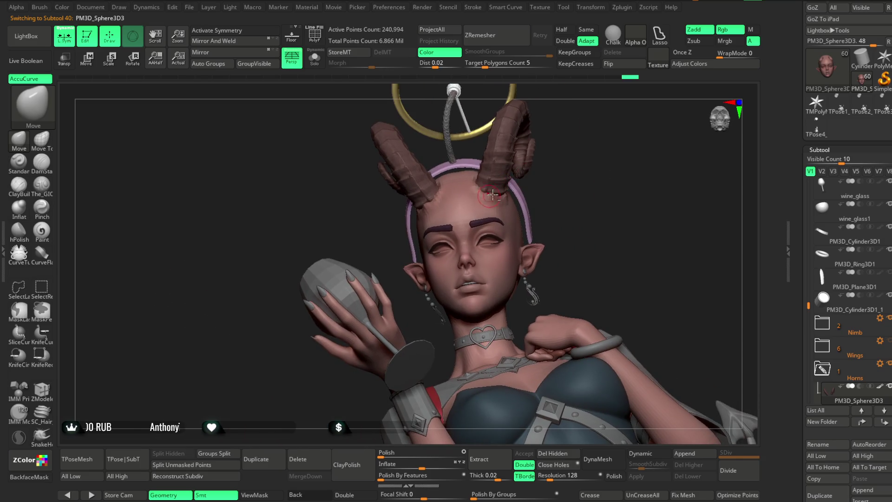
pyautogui.keyDown('ctrl'); pyautogui.moveTo(563, 211); pyautogui.dragTo(477, 198, button='right'); pyautogui.keyUp('ctrl')
# Turn on X symmetry, reselect the body subtool and nudge the skin around both horn bases.
pyautogui.press('x')
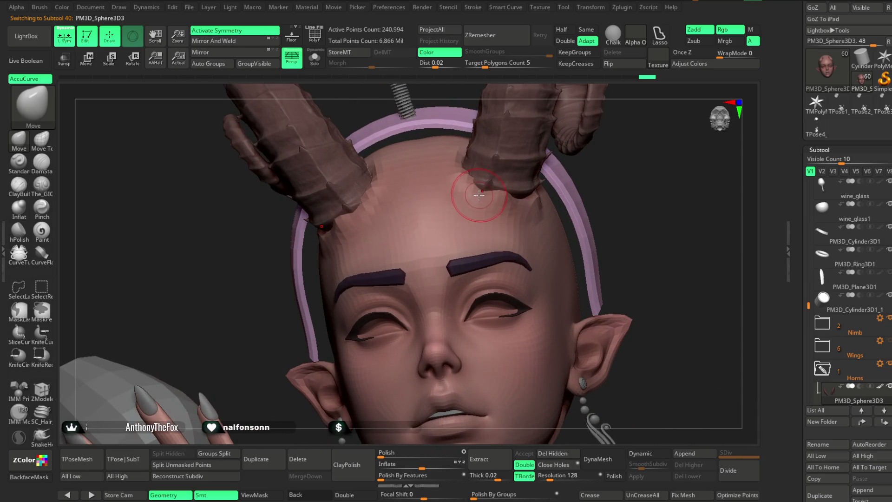
pyautogui.keyDown('alt'); pyautogui.click(488, 203); pyautogui.keyUp('alt')
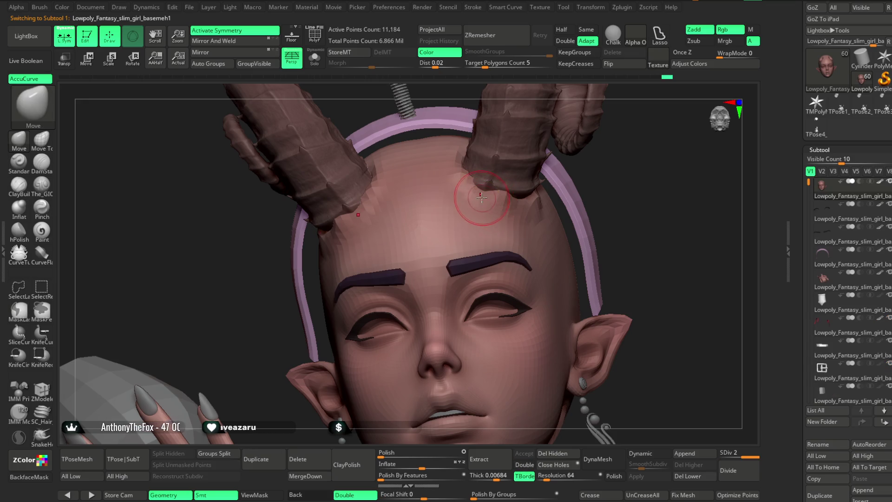
pyautogui.moveTo(584, 186); pyautogui.dragTo(520, 209, button='right')
pyautogui.moveTo(613, 180); pyautogui.dragTo(571, 200, button='right')
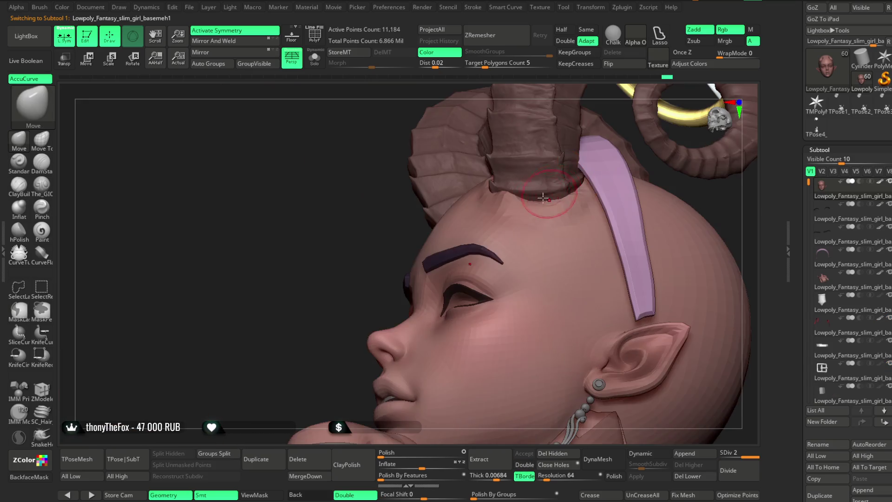
pyautogui.moveTo(721, 199); pyautogui.dragTo(555, 211, button='right')
pyautogui.moveTo(350, 264); pyautogui.dragTo(391, 228, button='right')
pyautogui.moveTo(737, 238)
pyautogui.mouseDown(button='right')
pyautogui.moveTo(741, 215)
pyautogui.moveTo(641, 249)
pyautogui.moveTo(643, 227)
pyautogui.moveTo(639, 246)
pyautogui.mouseUp(button='right')
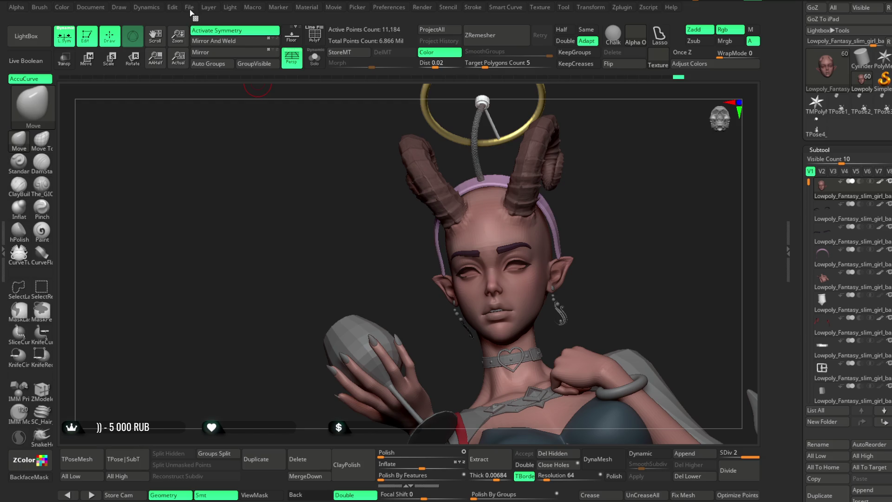
# Save the demon-girl project file with Ctrl+S.
pyautogui.click(189, 7)
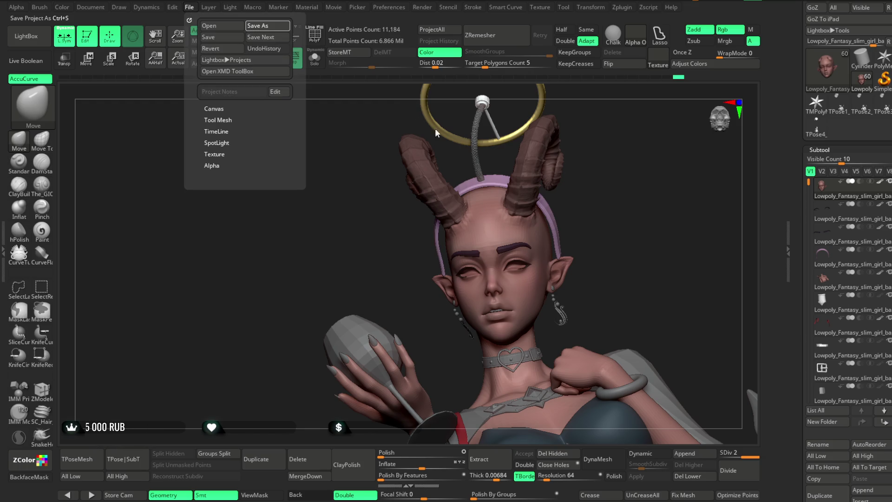
pyautogui.hotkey('ctrl', 's')
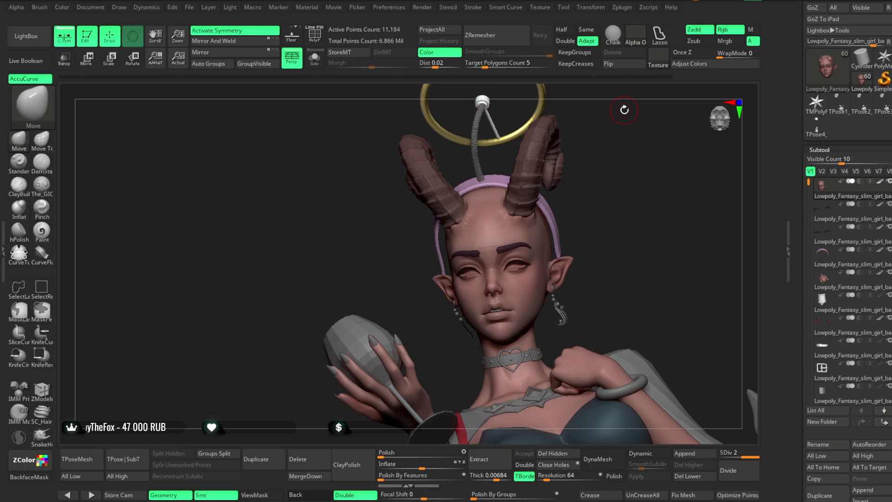
pyautogui.moveTo(603, 208)
pyautogui.mouseDown()
pyautogui.moveTo(612, 197)
pyautogui.moveTo(616, 203)
pyautogui.mouseUp()
# Switch to The_GIO brush in Zsub and set its Draw Size for eyeliner work.
pyautogui.moveTo(636, 234)
pyautogui.keyDown('alt'); pyautogui.mouseDown()
pyautogui.moveTo(513, 189)
pyautogui.moveTo(589, 249)
pyautogui.moveTo(598, 182)
pyautogui.moveTo(436, 233)
pyautogui.mouseUp(); pyautogui.keyUp('alt')
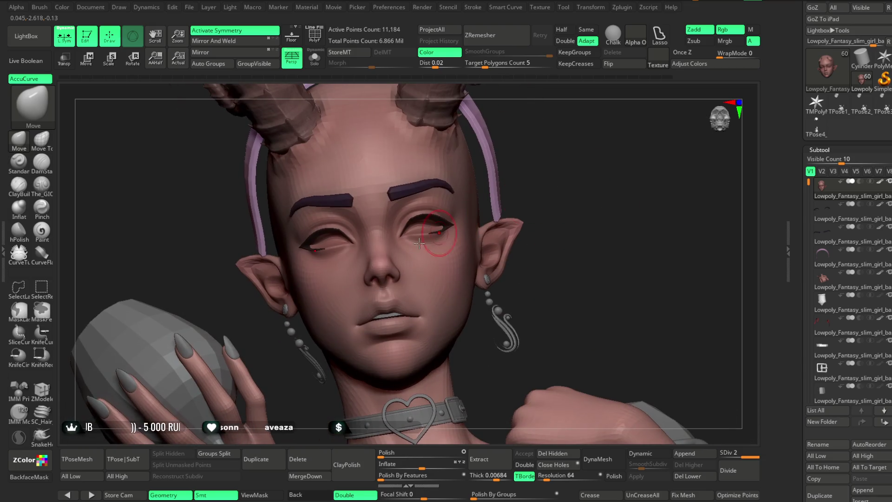
pyautogui.click(41, 184)
pyautogui.press('space')
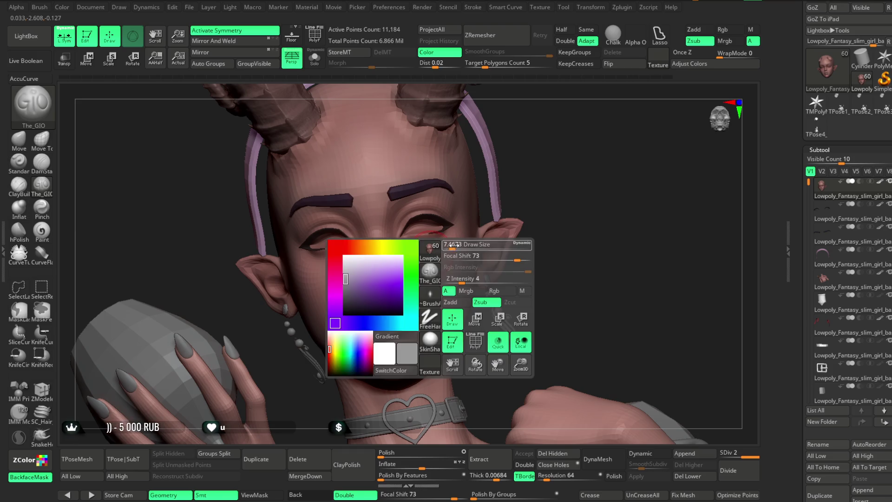
pyautogui.moveTo(537, 159); pyautogui.dragTo(416, 264)
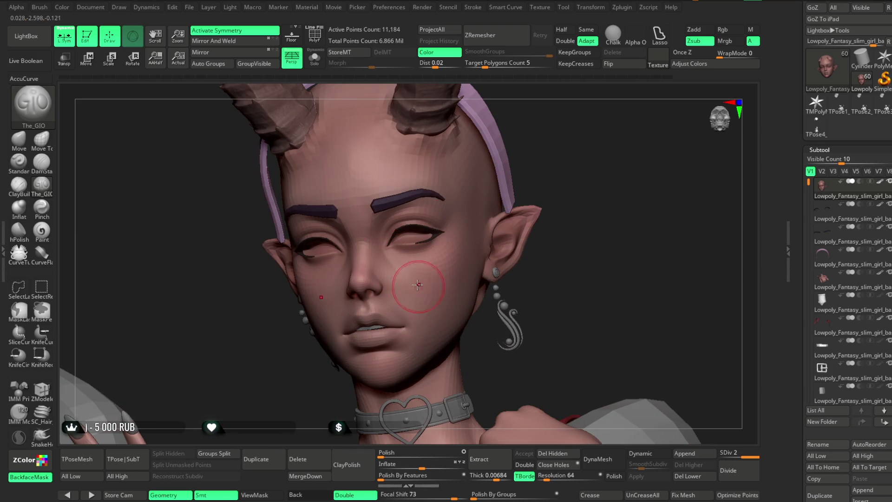
pyautogui.moveTo(567, 264); pyautogui.dragTo(552, 231)
pyautogui.press('space')
pyautogui.press('ctrl')
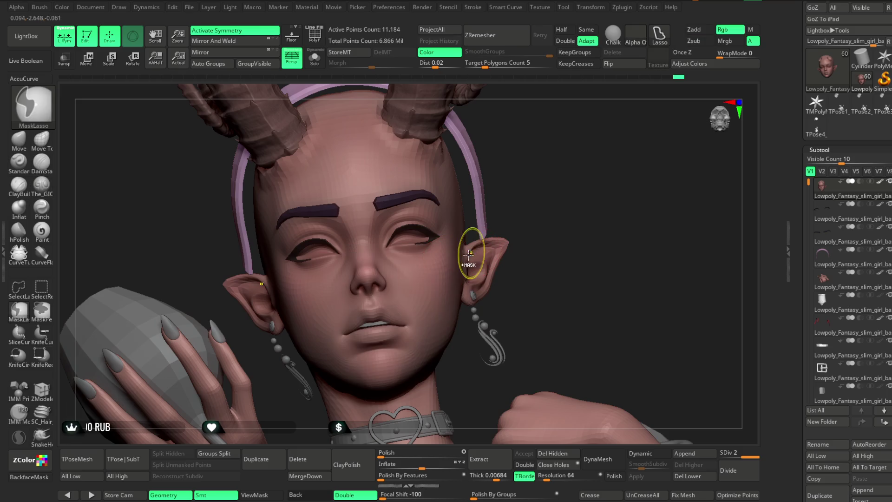
pyautogui.press('space')
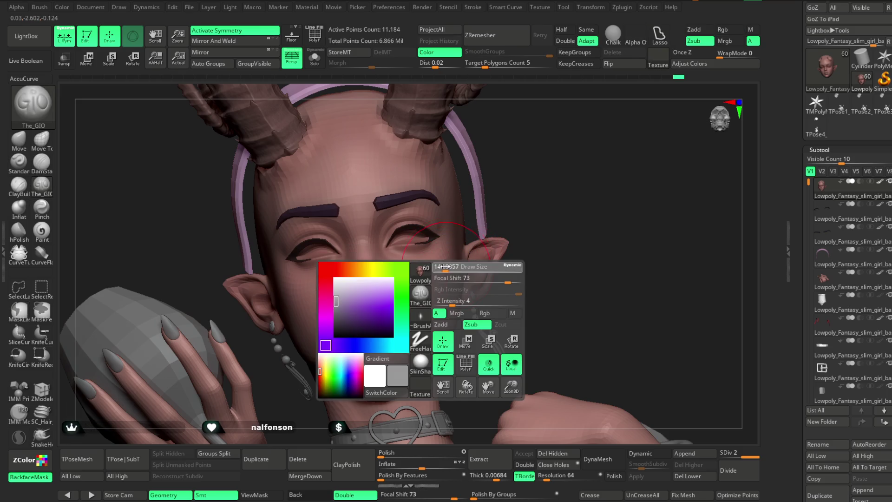
# Carve along the eyeliner and creases of both closed eyes from several angles.
pyautogui.moveTo(445, 266); pyautogui.dragTo(421, 267)
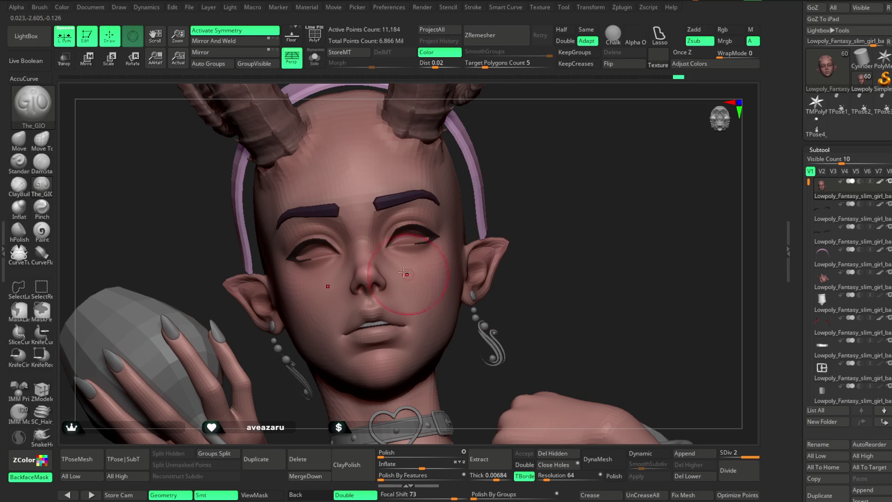
pyautogui.moveTo(467, 241); pyautogui.dragTo(451, 236)
pyautogui.moveTo(507, 201)
pyautogui.mouseDown()
pyautogui.moveTo(462, 213)
pyautogui.moveTo(427, 254)
pyautogui.mouseUp()
pyautogui.press('space')
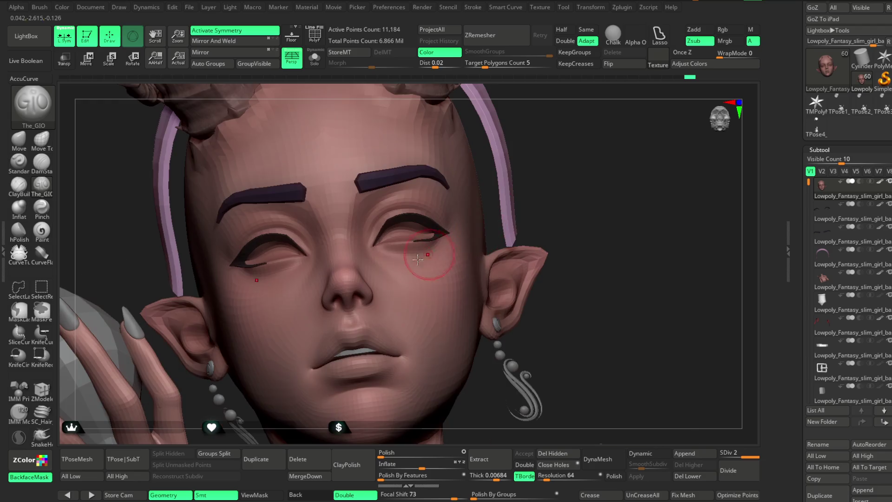
pyautogui.moveTo(560, 171); pyautogui.dragTo(535, 168)
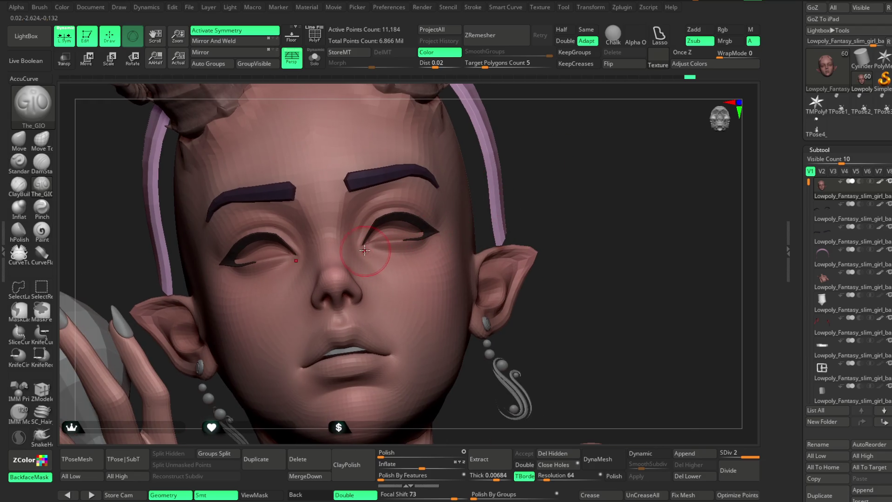
pyautogui.moveTo(492, 214); pyautogui.dragTo(397, 258)
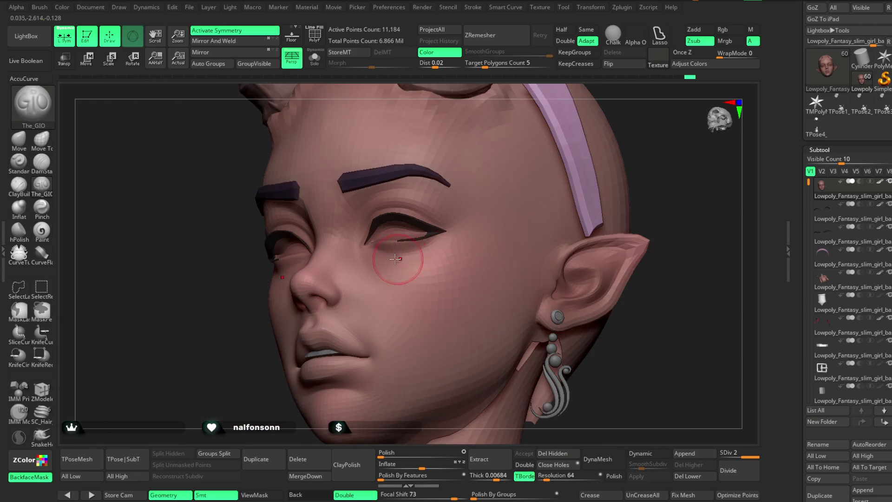
pyautogui.moveTo(647, 155)
pyautogui.keyDown('alt'); pyautogui.mouseDown()
pyautogui.moveTo(641, 130)
pyautogui.moveTo(547, 193)
pyautogui.moveTo(540, 209)
pyautogui.moveTo(546, 189)
pyautogui.moveTo(565, 207)
pyautogui.moveTo(516, 222)
pyautogui.mouseUp(); pyautogui.keyUp('alt')
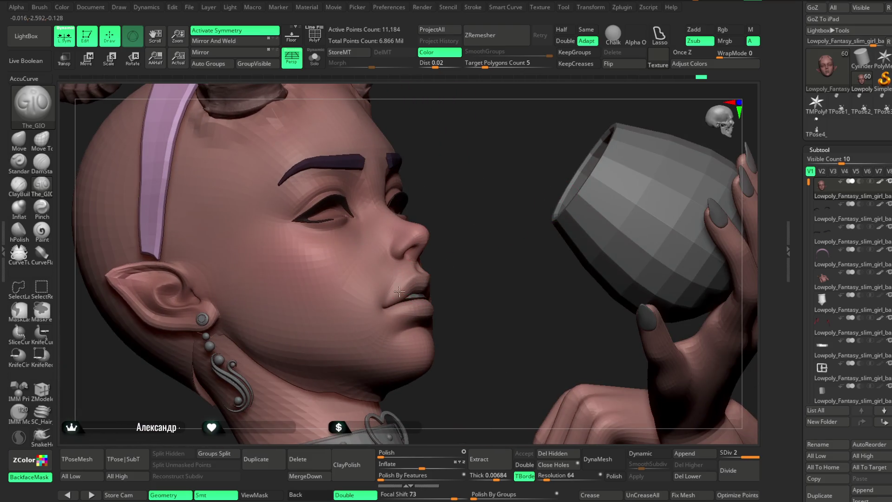
pyautogui.moveTo(479, 245)
pyautogui.mouseDown()
pyautogui.moveTo(432, 277)
pyautogui.moveTo(563, 207)
pyautogui.moveTo(559, 165)
pyautogui.moveTo(536, 186)
pyautogui.moveTo(528, 175)
pyautogui.moveTo(511, 184)
pyautogui.mouseUp()
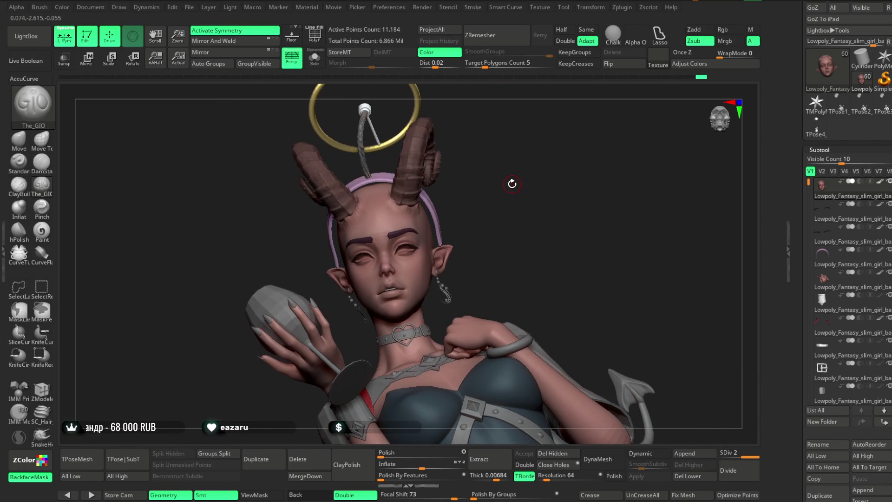
pyautogui.moveTo(808, 182); pyautogui.dragTo(802, 301)
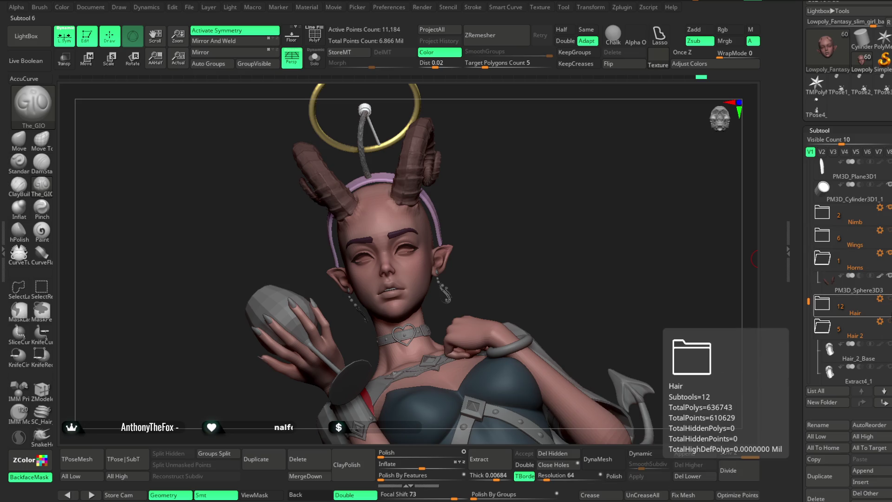
# Make the Hair folder visible again and inspect the forehead and horns.
pyautogui.click(863, 321)
pyautogui.moveTo(511, 243)
pyautogui.mouseDown()
pyautogui.moveTo(511, 205)
pyautogui.moveTo(514, 220)
pyautogui.moveTo(513, 208)
pyautogui.moveTo(531, 203)
pyautogui.moveTo(505, 209)
pyautogui.moveTo(513, 197)
pyautogui.moveTo(540, 205)
pyautogui.moveTo(556, 197)
pyautogui.moveTo(603, 228)
pyautogui.moveTo(604, 247)
pyautogui.moveTo(557, 217)
pyautogui.moveTo(550, 193)
pyautogui.moveTo(547, 229)
pyautogui.moveTo(500, 227)
pyautogui.mouseUp()
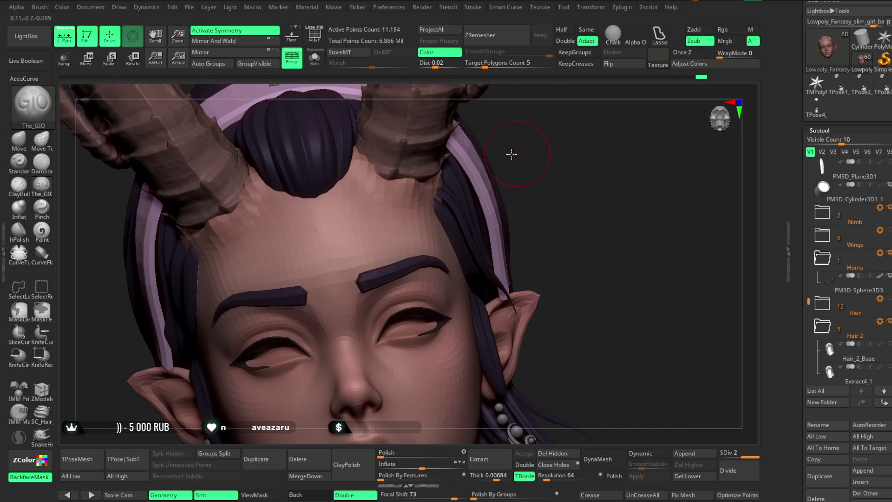
pyautogui.moveTo(518, 149); pyautogui.dragTo(379, 193)
pyautogui.moveTo(618, 120)
pyautogui.mouseDown()
pyautogui.moveTo(447, 199)
pyautogui.moveTo(363, 206)
pyautogui.moveTo(374, 203)
pyautogui.mouseUp()
pyautogui.press('space')
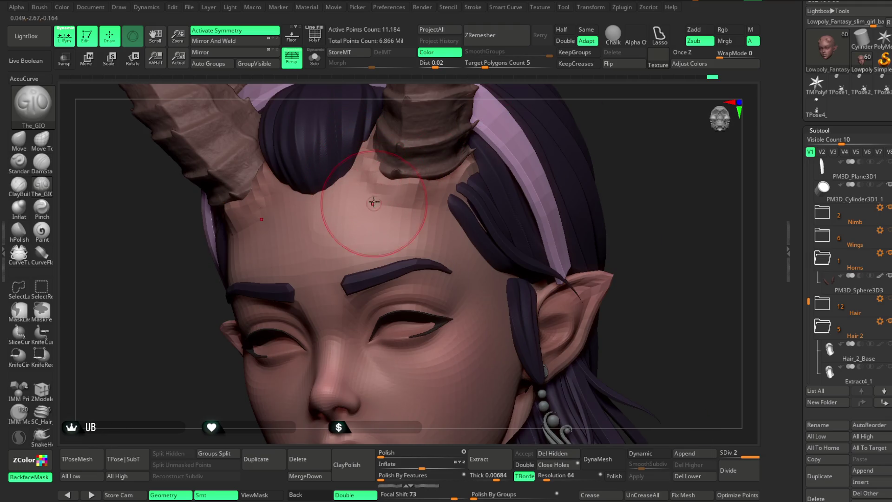
pyautogui.moveTo(583, 149)
pyautogui.mouseDown()
pyautogui.moveTo(593, 124)
pyautogui.moveTo(591, 144)
pyautogui.mouseUp()
# Push the forehead skin around the horn bases with the Move brush.
pyautogui.click(25, 138)
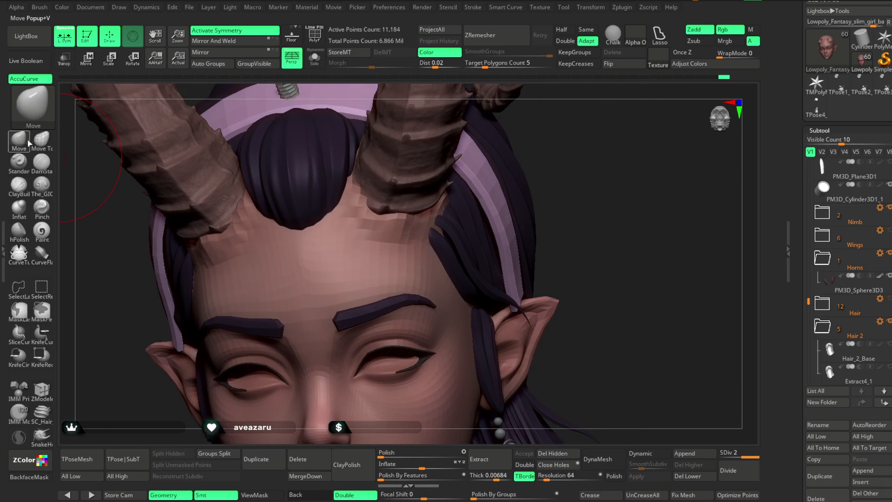
pyautogui.moveTo(588, 163)
pyautogui.mouseDown()
pyautogui.moveTo(591, 153)
pyautogui.moveTo(422, 230)
pyautogui.mouseUp()
pyautogui.press('space')
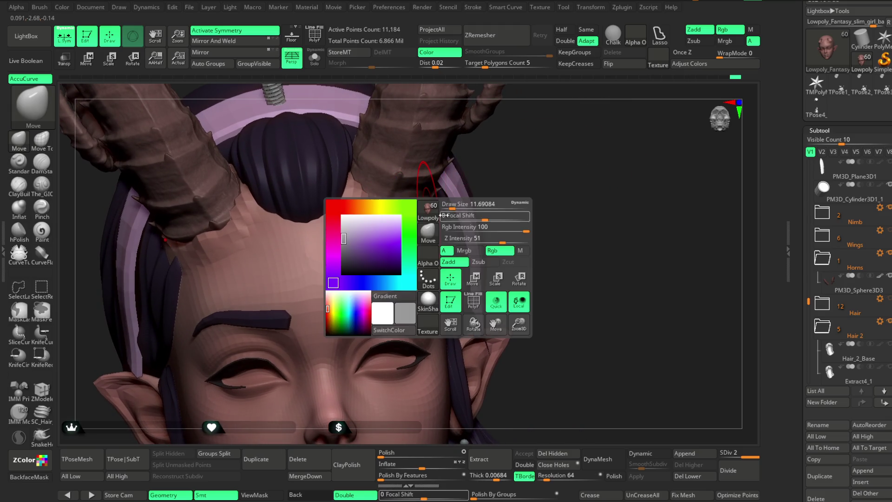
pyautogui.moveTo(505, 155); pyautogui.dragTo(402, 232)
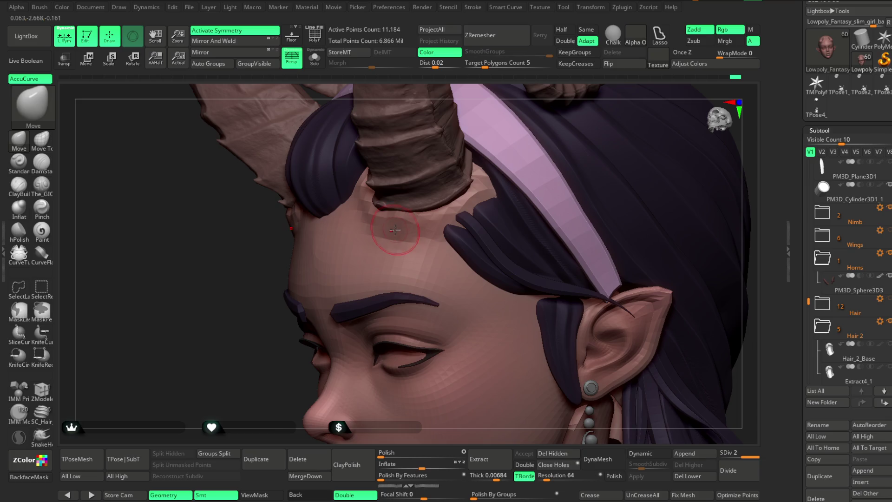
pyautogui.moveTo(358, 256); pyautogui.dragTo(463, 202)
pyautogui.press('space')
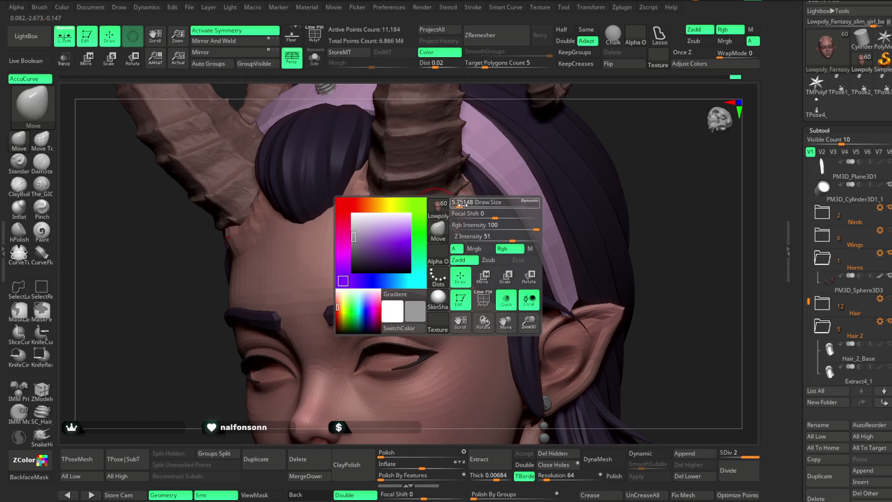
pyautogui.moveTo(607, 149)
pyautogui.mouseDown()
pyautogui.moveTo(623, 139)
pyautogui.moveTo(579, 199)
pyautogui.moveTo(567, 169)
pyautogui.moveTo(568, 191)
pyautogui.moveTo(513, 219)
pyautogui.mouseUp()
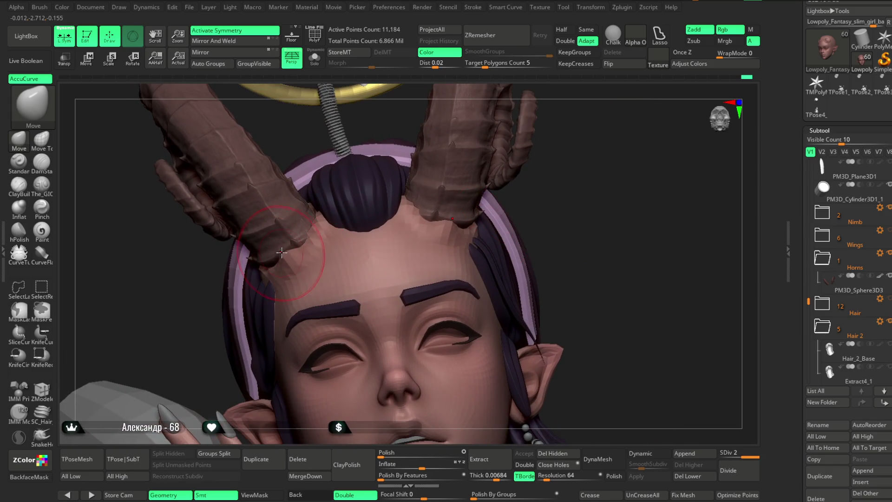
pyautogui.press('space')
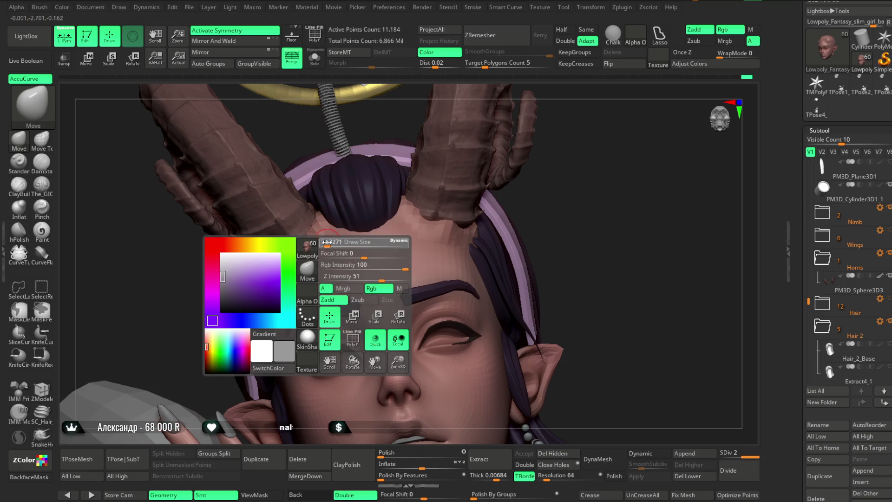
pyautogui.moveTo(572, 203)
pyautogui.mouseDown()
pyautogui.moveTo(565, 192)
pyautogui.moveTo(502, 215)
pyautogui.mouseUp()
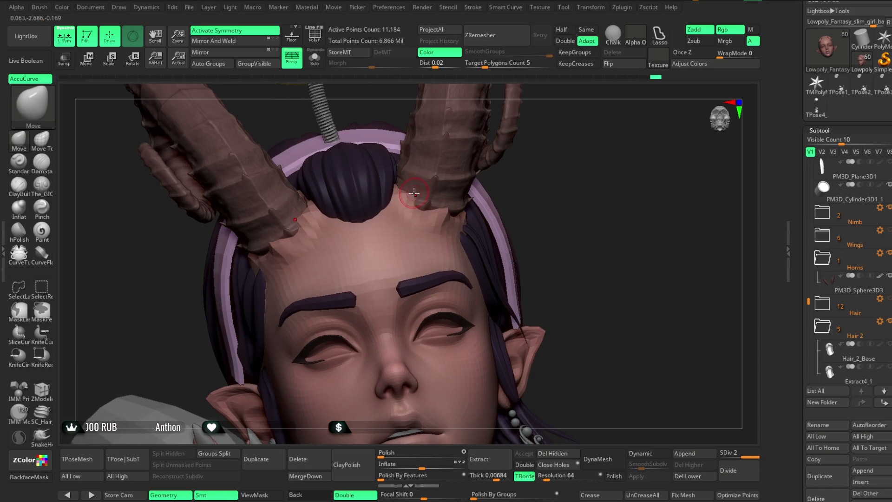
pyautogui.moveTo(535, 187)
pyautogui.mouseDown()
pyautogui.moveTo(563, 172)
pyautogui.moveTo(537, 177)
pyautogui.mouseUp()
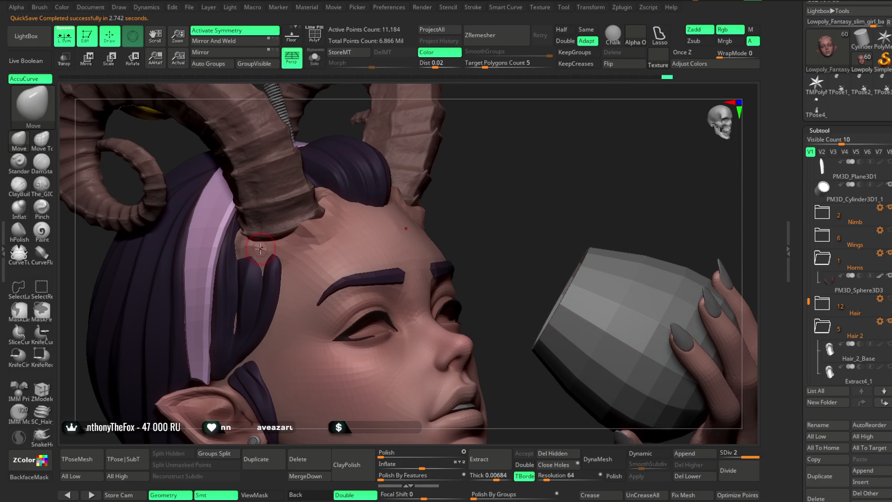
pyautogui.moveTo(504, 206)
pyautogui.mouseDown()
pyautogui.moveTo(502, 155)
pyautogui.moveTo(494, 169)
pyautogui.moveTo(498, 213)
pyautogui.moveTo(489, 169)
pyautogui.moveTo(482, 211)
pyautogui.moveTo(509, 153)
pyautogui.moveTo(440, 245)
pyautogui.moveTo(490, 183)
pyautogui.moveTo(484, 169)
pyautogui.moveTo(484, 214)
pyautogui.moveTo(411, 234)
pyautogui.mouseUp()
# Lower the Draw Size and inspect the hand resting on the chest from several angles.
pyautogui.press('space')
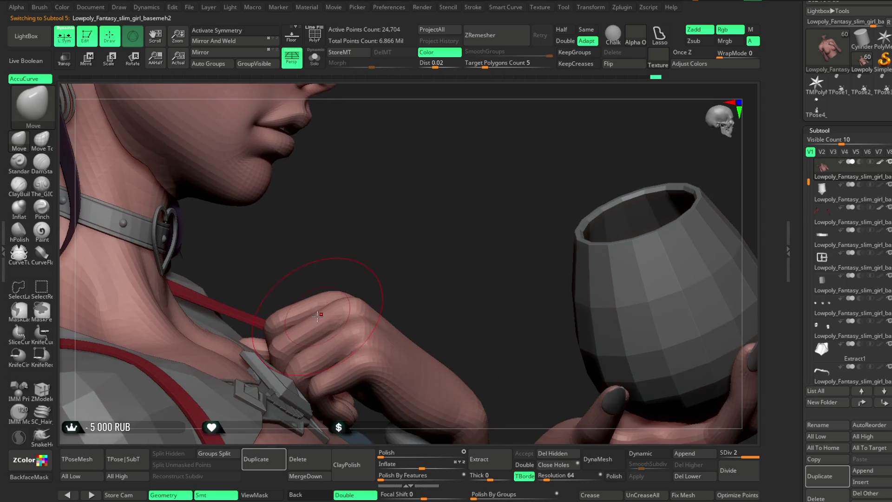
pyautogui.press('space')
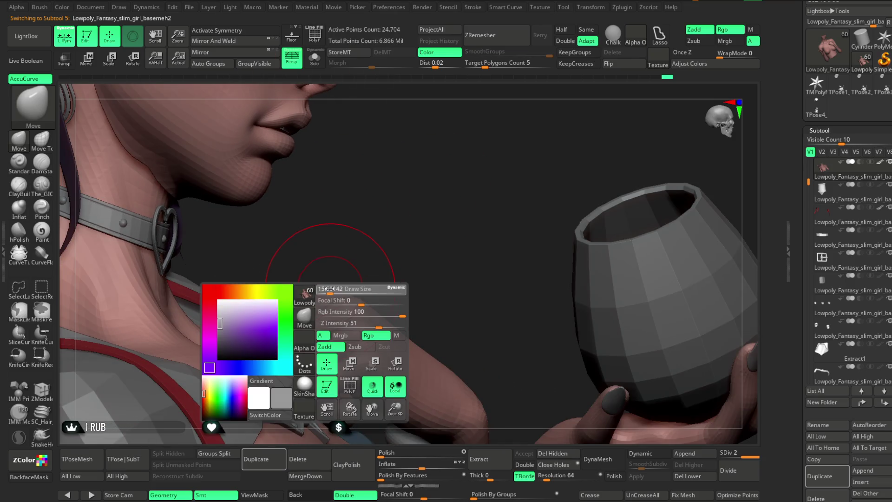
pyautogui.moveTo(327, 288); pyautogui.dragTo(281, 311)
pyautogui.moveTo(409, 244)
pyautogui.mouseDown()
pyautogui.moveTo(404, 198)
pyautogui.moveTo(330, 297)
pyautogui.mouseUp()
pyautogui.moveTo(412, 208)
pyautogui.mouseDown()
pyautogui.moveTo(399, 223)
pyautogui.moveTo(409, 234)
pyautogui.mouseUp()
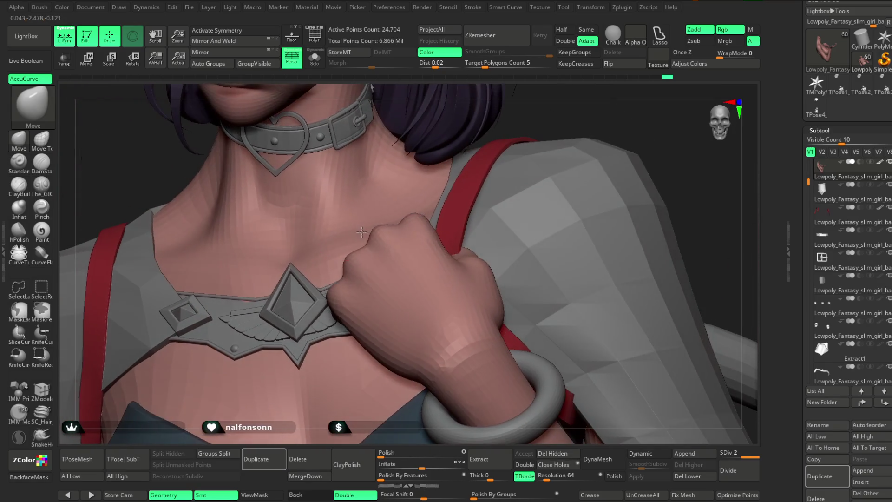
pyautogui.press('space')
pyautogui.moveTo(525, 116)
pyautogui.mouseDown()
pyautogui.moveTo(534, 124)
pyautogui.moveTo(385, 225)
pyautogui.mouseUp()
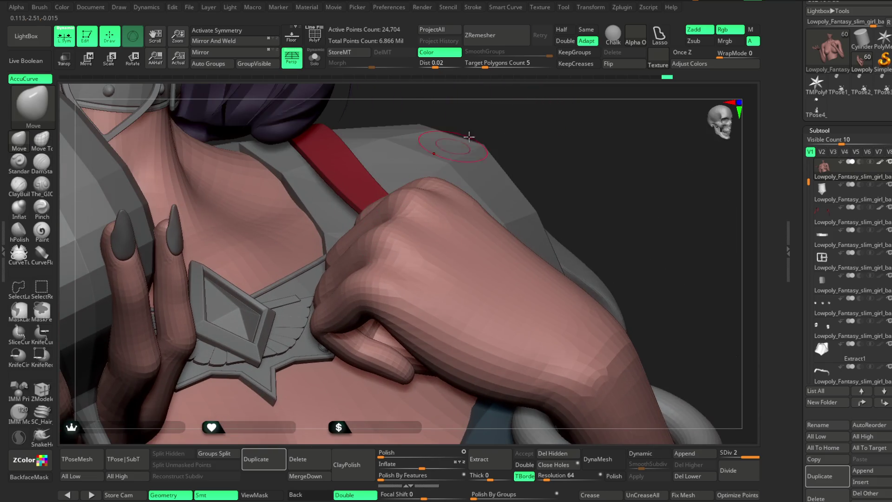
pyautogui.moveTo(455, 144); pyautogui.dragTo(406, 216)
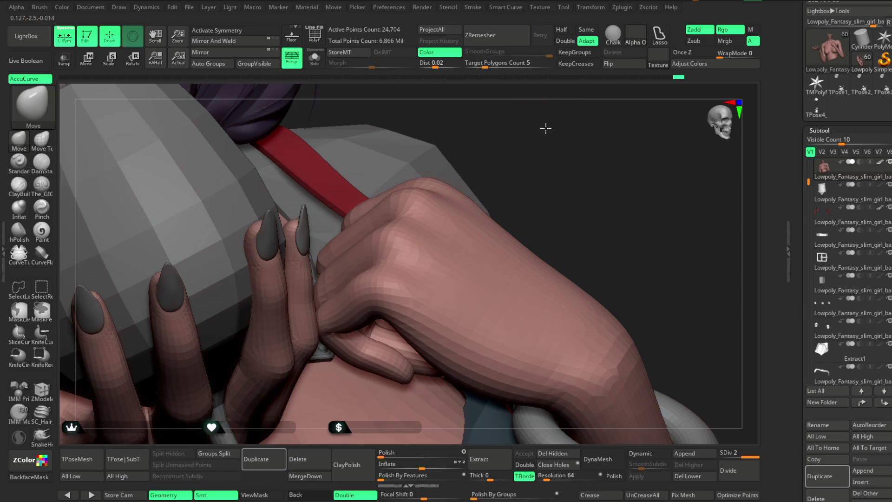
pyautogui.moveTo(546, 128); pyautogui.dragTo(420, 213)
pyautogui.moveTo(517, 123); pyautogui.dragTo(427, 203)
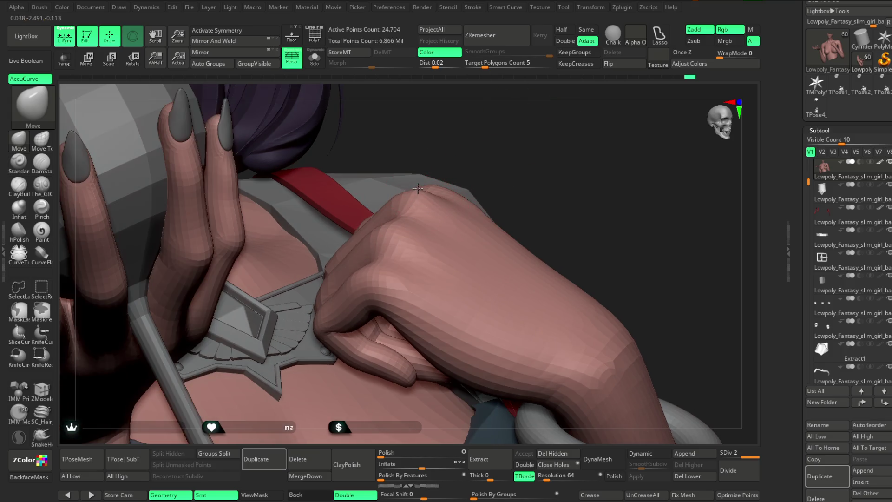
pyautogui.moveTo(473, 156); pyautogui.dragTo(385, 218)
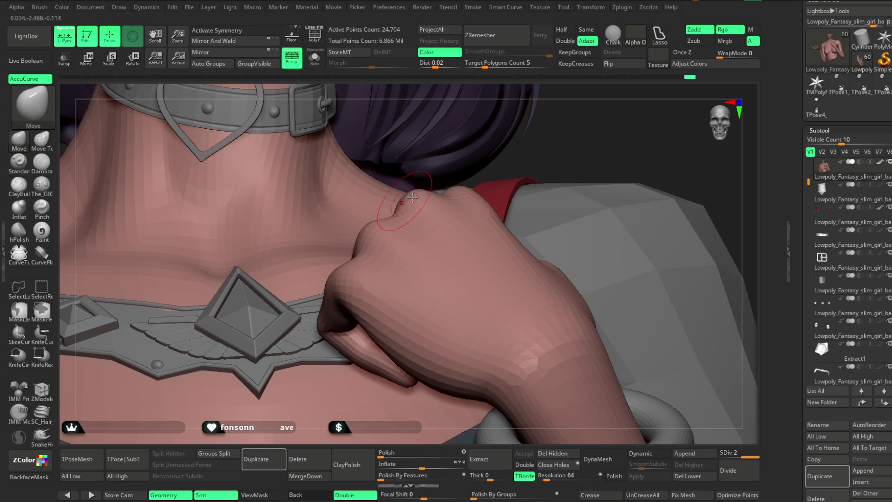
pyautogui.moveTo(546, 141); pyautogui.dragTo(455, 209)
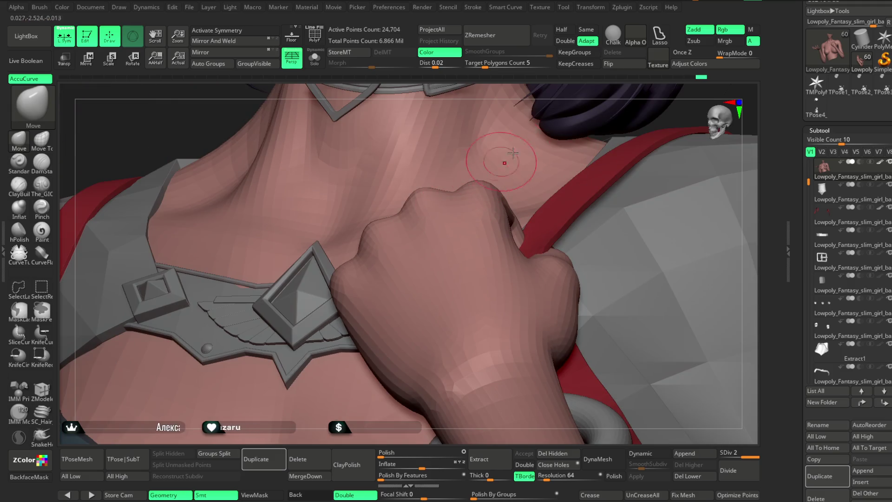
pyautogui.moveTo(564, 90); pyautogui.dragTo(464, 209, button='right')
# Isolate the body mesh with Alt+S so only skin, arms and hands remain.
pyautogui.rightClick(446, 260)
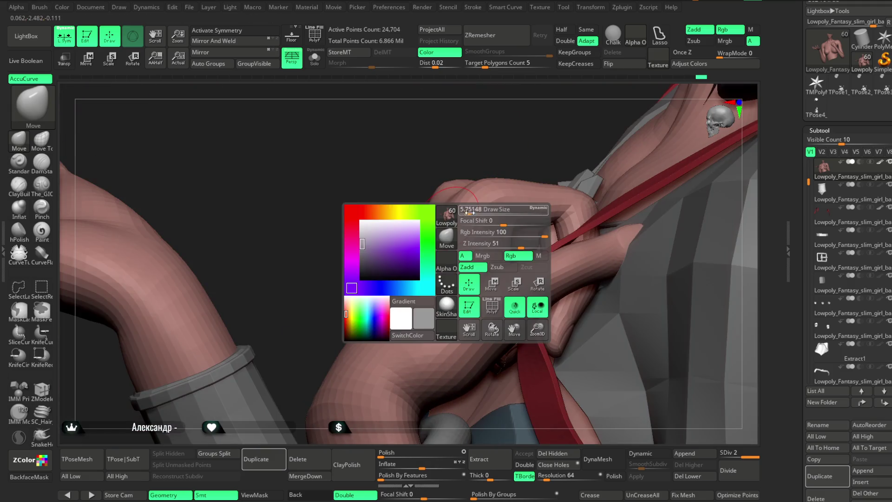
pyautogui.rightClick(470, 184)
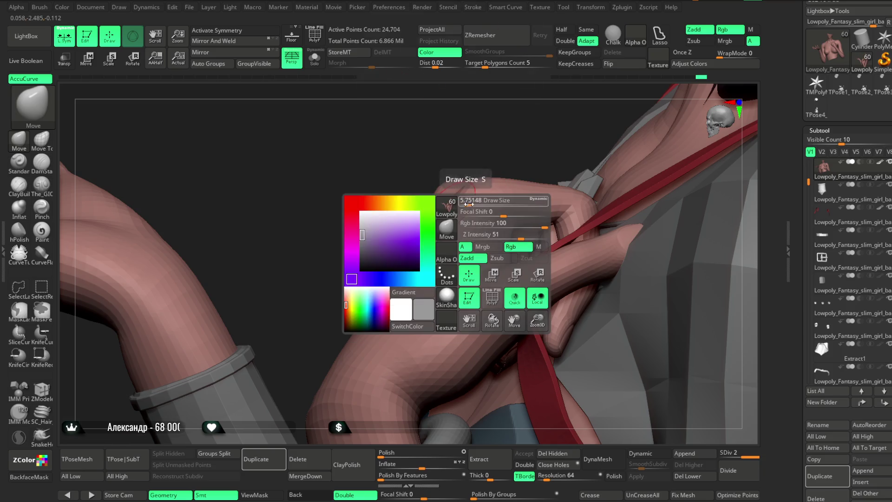
pyautogui.moveTo(478, 149); pyautogui.dragTo(447, 215, button='right')
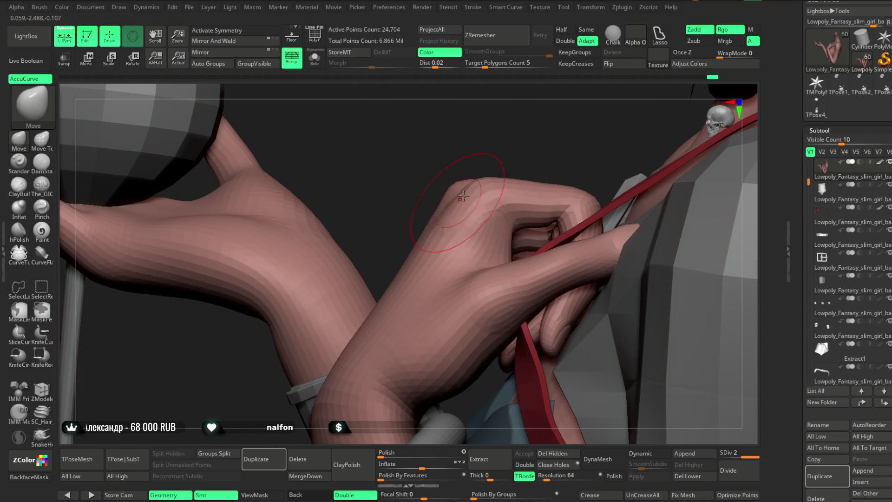
pyautogui.hotkey('alt', 's')
pyautogui.moveTo(501, 146); pyautogui.dragTo(470, 174, button='right')
pyautogui.rightClick(470, 175)
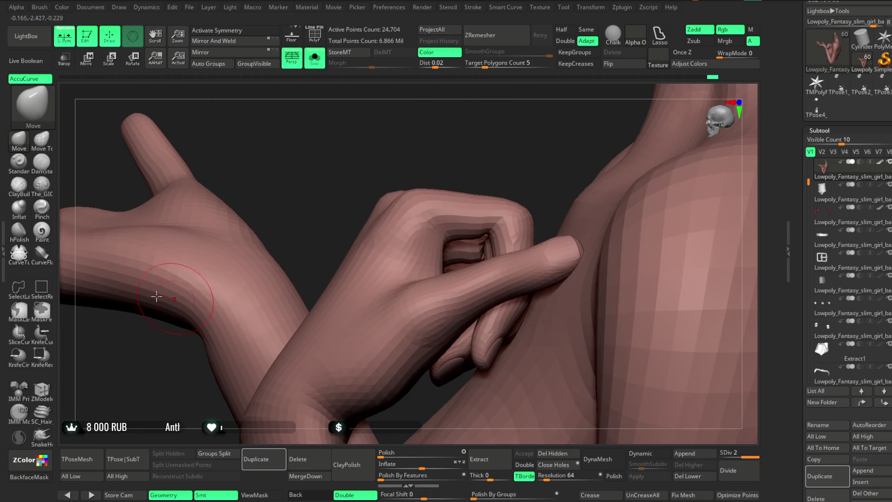
pyautogui.click(50, 190)
# Isolate the fist on the chest and orbit around its fingers.
pyautogui.moveTo(499, 154); pyautogui.dragTo(432, 229, button='right')
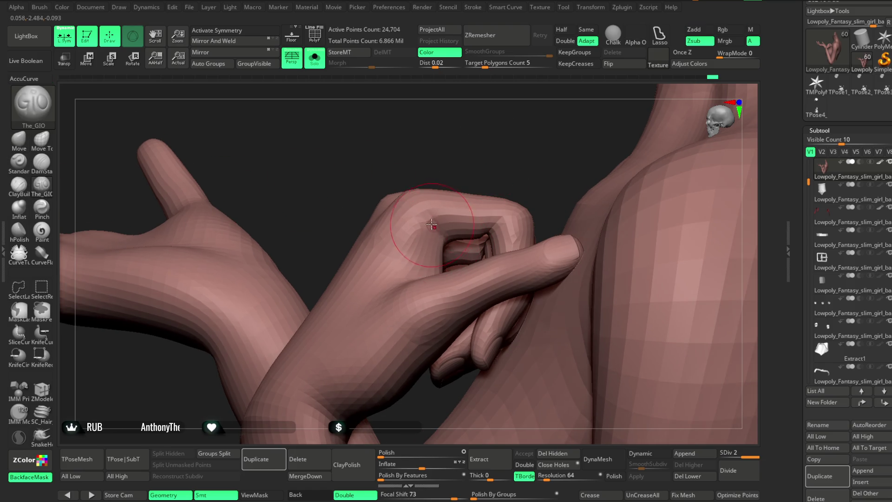
pyautogui.keyDown('ctrl'); pyautogui.keyDown('shift'); pyautogui.click(446, 206); pyautogui.keyUp('shift'); pyautogui.keyUp('ctrl')
pyautogui.moveTo(446, 205)
pyautogui.mouseDown(button='right')
pyautogui.moveTo(483, 131)
pyautogui.moveTo(438, 238)
pyautogui.moveTo(520, 182)
pyautogui.moveTo(533, 163)
pyautogui.moveTo(501, 152)
pyautogui.moveTo(523, 151)
pyautogui.moveTo(513, 133)
pyautogui.moveTo(445, 218)
pyautogui.moveTo(513, 154)
pyautogui.mouseUp(button='right')
pyautogui.moveTo(430, 223)
pyautogui.mouseDown(button='right')
pyautogui.moveTo(444, 195)
pyautogui.moveTo(463, 205)
pyautogui.moveTo(531, 167)
pyautogui.moveTo(444, 228)
pyautogui.moveTo(486, 196)
pyautogui.mouseUp(button='right')
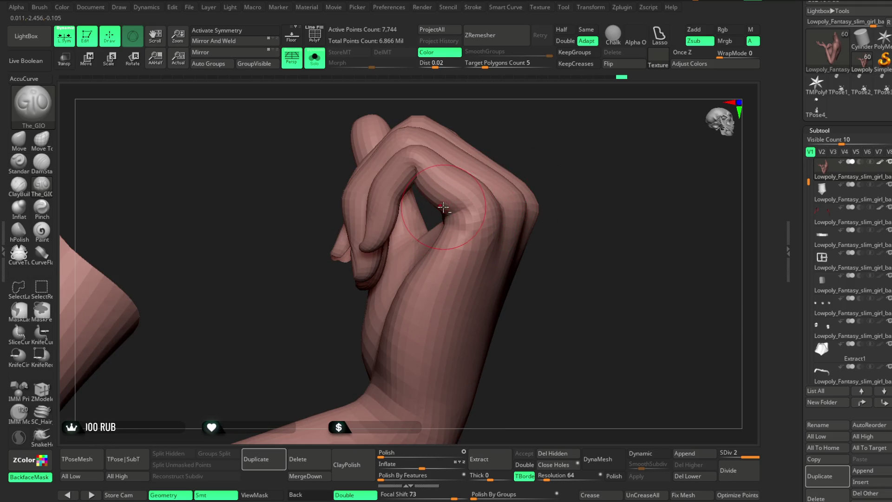
pyautogui.moveTo(563, 166)
pyautogui.mouseDown(button='right')
pyautogui.moveTo(470, 193)
pyautogui.moveTo(545, 144)
pyautogui.moveTo(509, 151)
pyautogui.mouseUp(button='right')
# Carve and Shift-smooth the knuckles with The_GIO, then show the whole character again.
pyautogui.press('space')
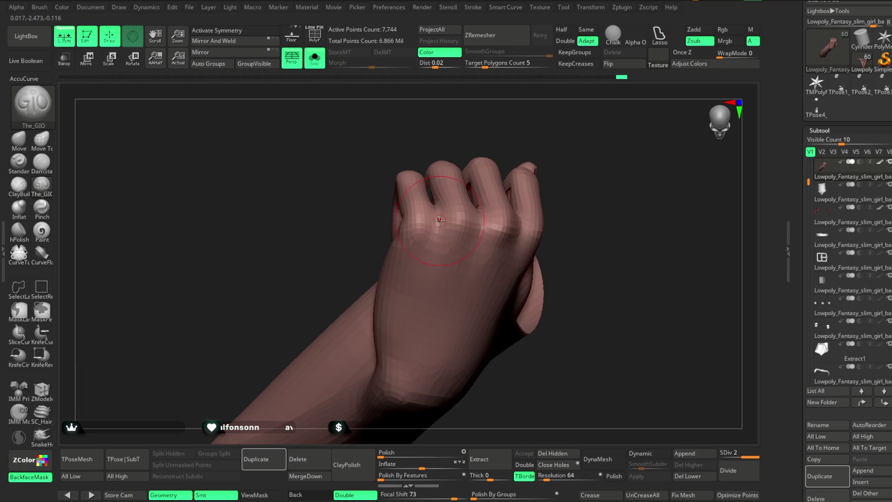
pyautogui.moveTo(514, 165); pyautogui.dragTo(430, 234, button='right')
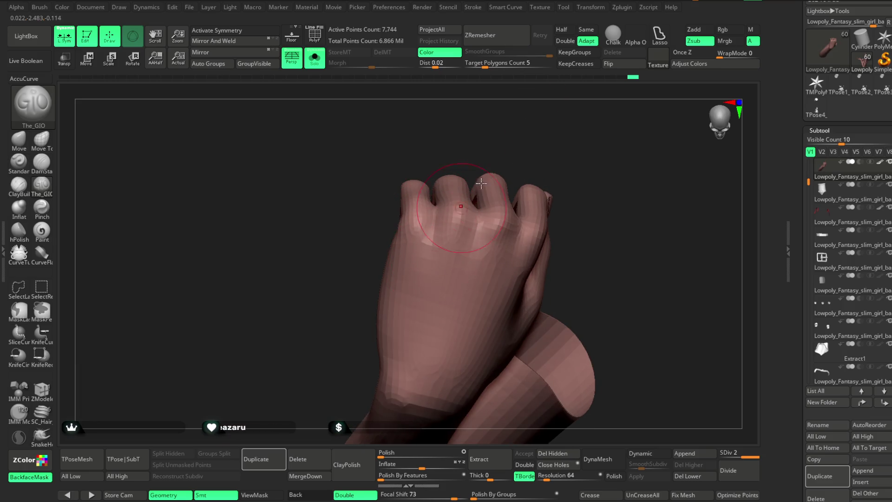
pyautogui.moveTo(466, 202); pyautogui.dragTo(494, 173, button='right')
pyautogui.press('shift')
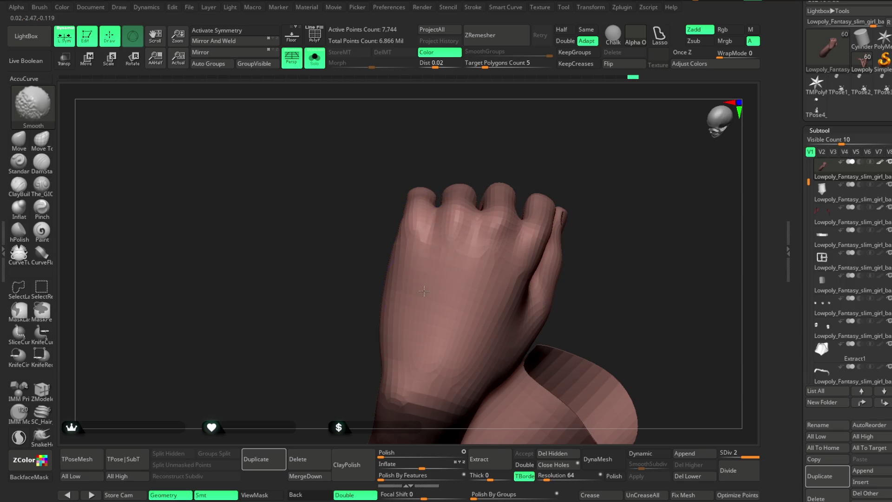
pyautogui.press('alt')
pyautogui.moveTo(504, 154)
pyautogui.mouseDown(button='right')
pyautogui.moveTo(473, 226)
pyautogui.moveTo(551, 99)
pyautogui.moveTo(551, 113)
pyautogui.moveTo(485, 186)
pyautogui.mouseUp(button='right')
pyautogui.moveTo(473, 223)
pyautogui.mouseDown(button='right')
pyautogui.moveTo(405, 372)
pyautogui.moveTo(539, 139)
pyautogui.moveTo(507, 188)
pyautogui.moveTo(509, 203)
pyautogui.mouseUp(button='right')
pyautogui.moveTo(466, 239)
pyautogui.mouseDown(button='right')
pyautogui.moveTo(558, 133)
pyautogui.moveTo(542, 186)
pyautogui.moveTo(508, 129)
pyautogui.mouseUp(button='right')
pyautogui.hotkey('shift', 'alt', 's')
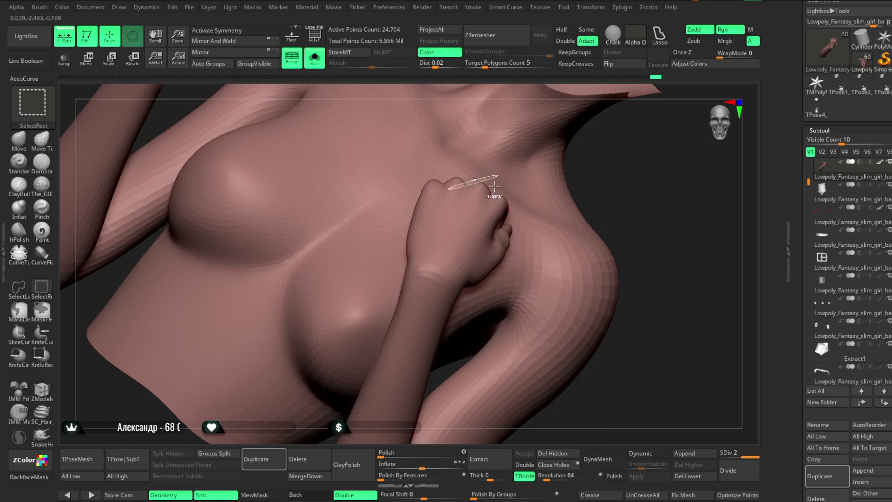
pyautogui.moveTo(648, 242)
pyautogui.mouseDown(button='right')
pyautogui.moveTo(587, 177)
pyautogui.moveTo(362, 370)
pyautogui.moveTo(270, 362)
pyautogui.moveTo(285, 252)
pyautogui.moveTo(379, 220)
pyautogui.mouseUp(button='right')
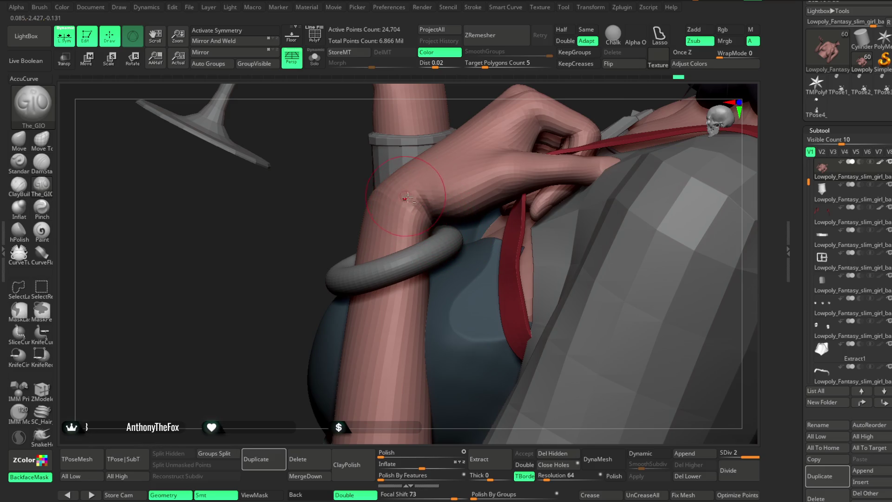
pyautogui.moveTo(297, 317)
pyautogui.mouseDown(button='right')
pyautogui.moveTo(353, 293)
pyautogui.moveTo(353, 221)
pyautogui.mouseUp(button='right')
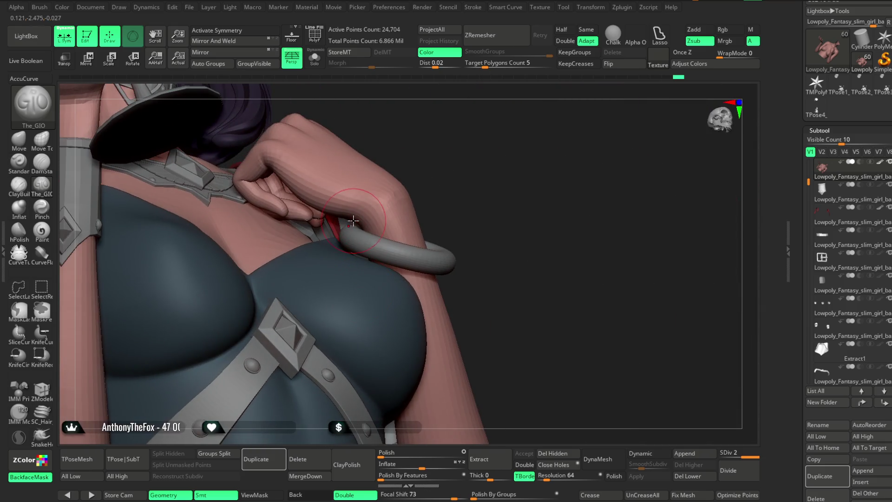
pyautogui.moveTo(442, 150); pyautogui.dragTo(425, 179, button='right')
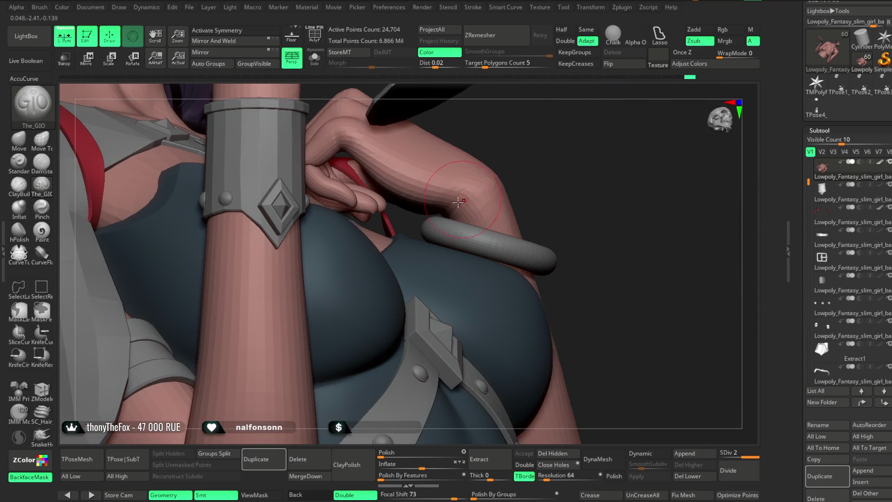
pyautogui.moveTo(529, 155)
pyautogui.mouseDown(button='right')
pyautogui.moveTo(541, 130)
pyautogui.moveTo(524, 200)
pyautogui.moveTo(587, 235)
pyautogui.moveTo(511, 183)
pyautogui.moveTo(346, 223)
pyautogui.moveTo(464, 241)
pyautogui.moveTo(460, 211)
pyautogui.moveTo(494, 213)
pyautogui.moveTo(484, 182)
pyautogui.moveTo(473, 193)
pyautogui.moveTo(503, 186)
pyautogui.moveTo(497, 198)
pyautogui.moveTo(522, 197)
pyautogui.moveTo(510, 183)
pyautogui.moveTo(428, 187)
pyautogui.mouseUp(button='right')
pyautogui.press('space')
pyautogui.moveTo(506, 165)
pyautogui.mouseDown(button='right')
pyautogui.moveTo(521, 173)
pyautogui.moveTo(485, 193)
pyautogui.mouseUp(button='right')
pyautogui.press('space')
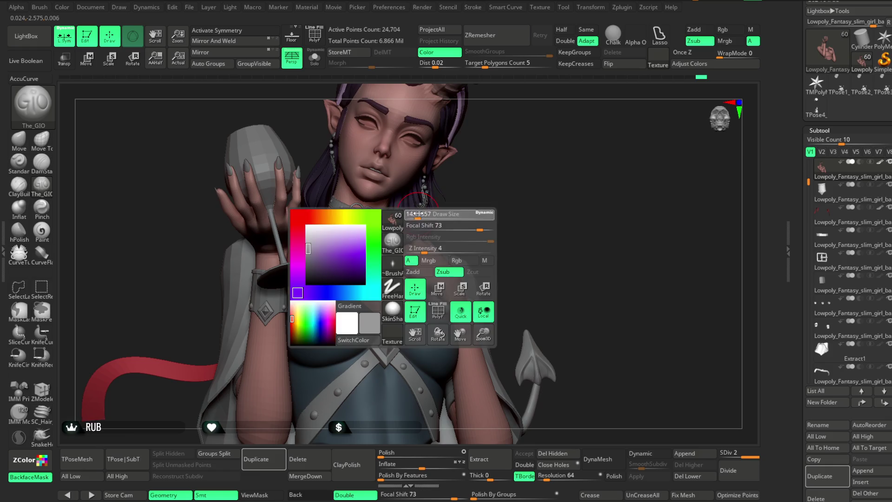
pyautogui.moveTo(481, 175); pyautogui.dragTo(354, 206, button='right')
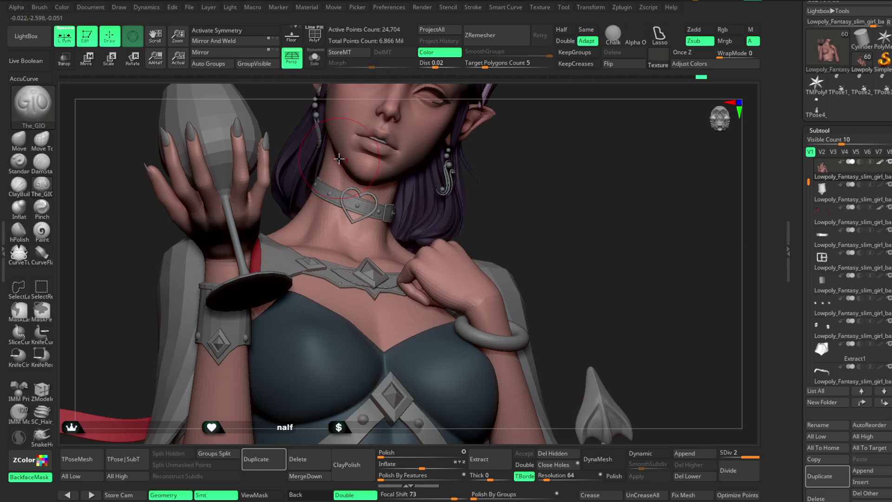
pyautogui.press('space')
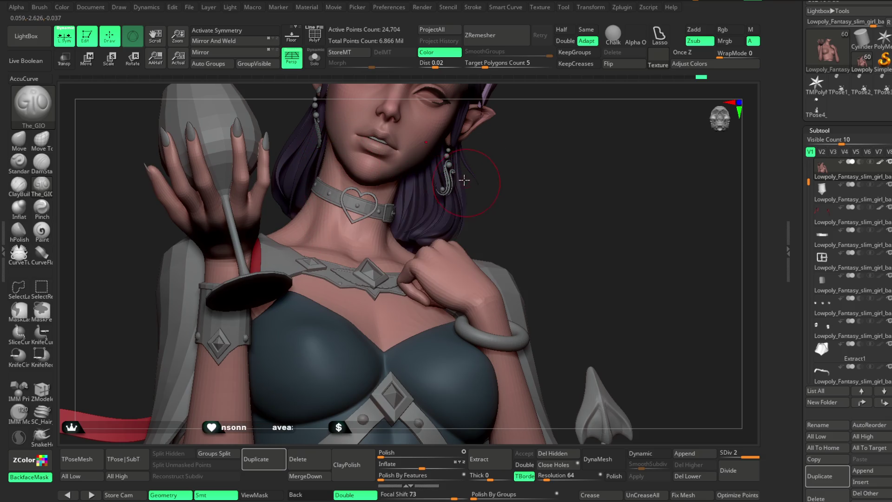
pyautogui.hotkey('alt', 's')
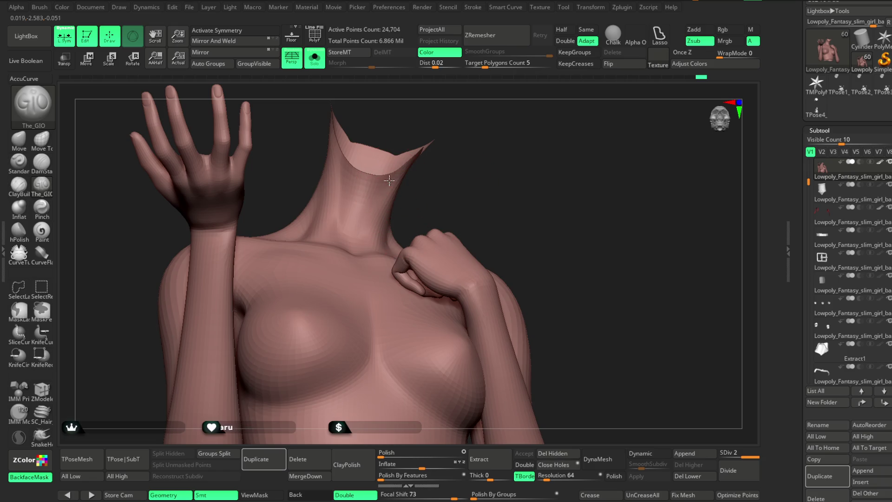
pyautogui.press('space')
pyautogui.moveTo(345, 241)
pyautogui.mouseDown(button='right')
pyautogui.moveTo(456, 149)
pyautogui.moveTo(496, 167)
pyautogui.mouseUp(button='right')
pyautogui.click(316, 58)
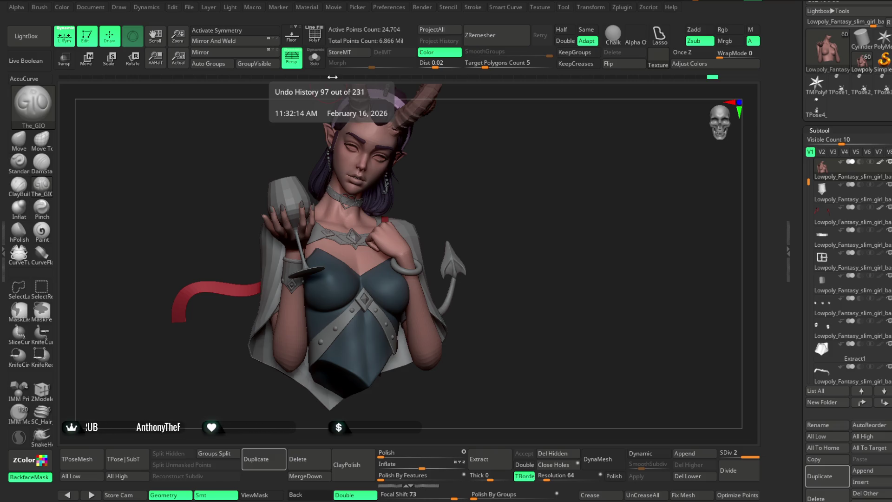
pyautogui.moveTo(494, 199)
pyautogui.mouseDown()
pyautogui.moveTo(482, 205)
pyautogui.moveTo(489, 333)
pyautogui.moveTo(437, 213)
pyautogui.moveTo(509, 258)
pyautogui.moveTo(409, 255)
pyautogui.mouseUp()
pyautogui.keyDown('alt'); pyautogui.click(437, 214); pyautogui.keyUp('alt')
# Isolate the head and build up the lips and cheek with ClayBuildup, Shift-smoothing.
pyautogui.press('space')
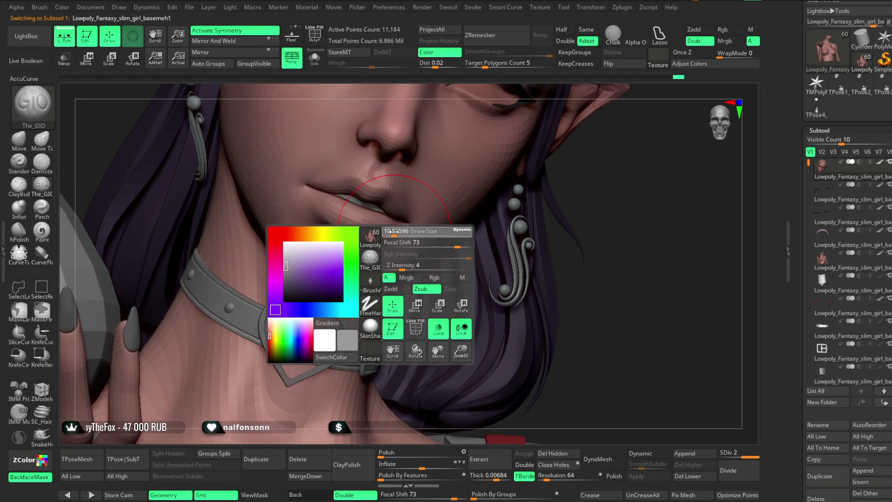
pyautogui.click(18, 185)
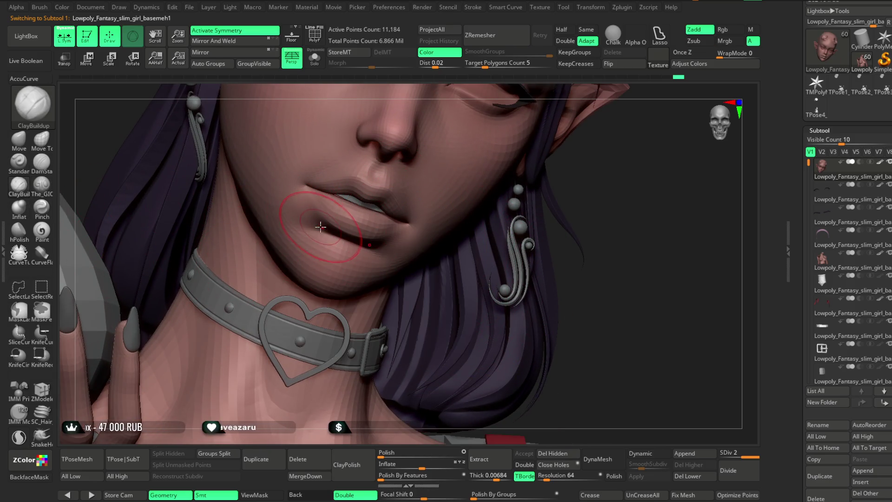
pyautogui.click(314, 58)
pyautogui.moveTo(446, 260)
pyautogui.mouseDown()
pyautogui.moveTo(469, 279)
pyautogui.moveTo(474, 298)
pyautogui.mouseUp()
pyautogui.press('space')
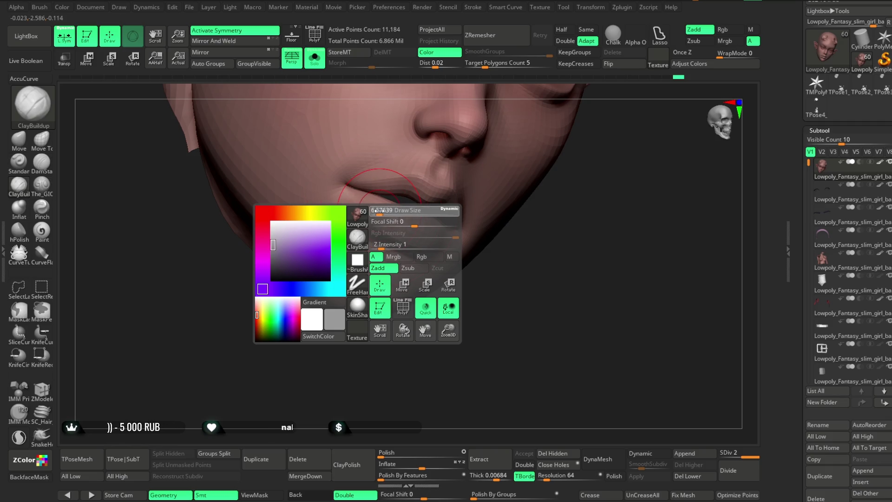
pyautogui.moveTo(408, 235); pyautogui.dragTo(347, 233)
pyautogui.moveTo(350, 326); pyautogui.dragTo(331, 219)
pyautogui.press('shift')
pyautogui.moveTo(334, 325)
pyautogui.mouseDown()
pyautogui.moveTo(354, 378)
pyautogui.moveTo(325, 323)
pyautogui.moveTo(328, 358)
pyautogui.moveTo(373, 227)
pyautogui.mouseUp()
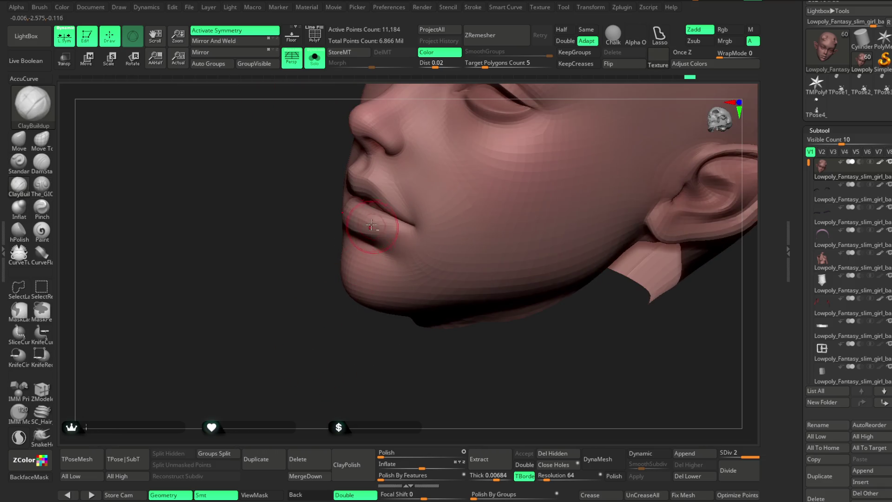
pyautogui.moveTo(398, 279)
pyautogui.mouseDown()
pyautogui.moveTo(486, 167)
pyautogui.moveTo(478, 181)
pyautogui.moveTo(321, 257)
pyautogui.mouseUp()
pyautogui.moveTo(465, 200)
pyautogui.mouseDown()
pyautogui.moveTo(454, 191)
pyautogui.moveTo(390, 239)
pyautogui.mouseUp()
pyautogui.moveTo(458, 307)
pyautogui.mouseDown()
pyautogui.moveTo(401, 235)
pyautogui.moveTo(358, 379)
pyautogui.moveTo(372, 302)
pyautogui.moveTo(462, 185)
pyautogui.moveTo(462, 207)
pyautogui.moveTo(482, 156)
pyautogui.mouseUp()
# Switch to the Standard brush and frame the lips in three-quarter profile.
pyautogui.click(19, 161)
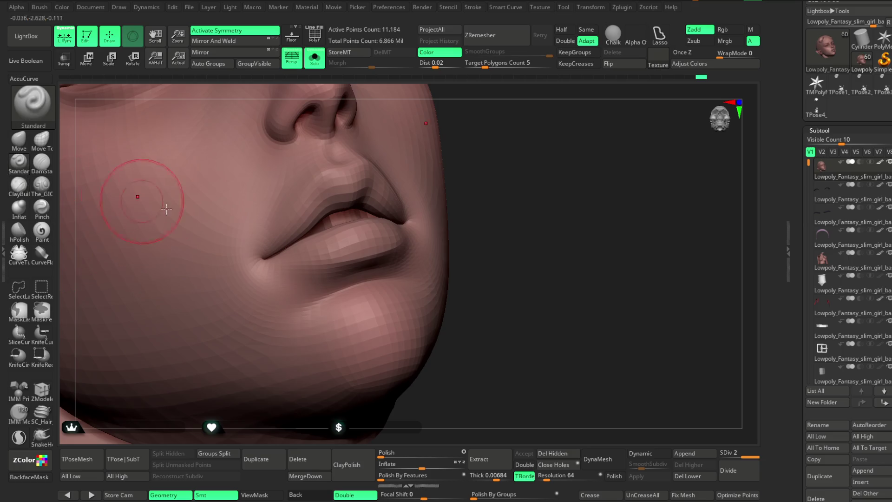
pyautogui.rightClick(332, 214)
pyautogui.moveTo(366, 239)
pyautogui.mouseDown(button='right')
pyautogui.moveTo(480, 135)
pyautogui.moveTo(357, 188)
pyautogui.mouseUp(button='right')
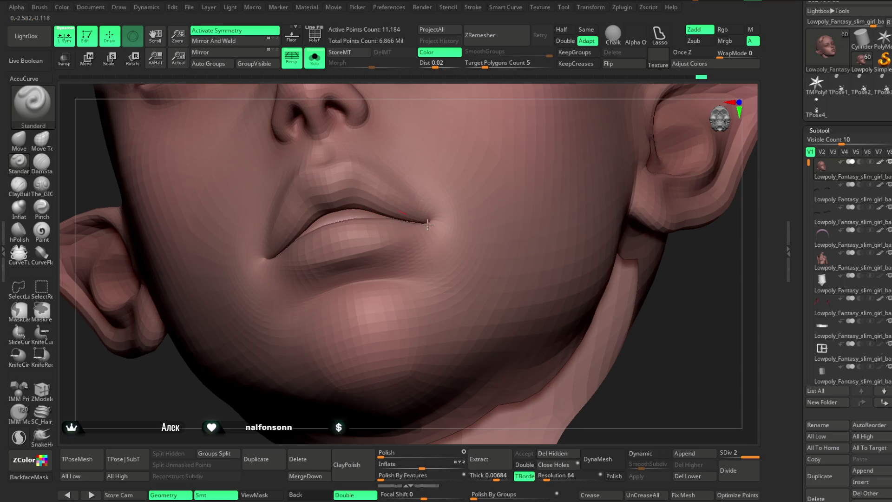
pyautogui.moveTo(477, 88)
pyautogui.mouseDown(button='right')
pyautogui.moveTo(398, 180)
pyautogui.moveTo(424, 169)
pyautogui.mouseUp(button='right')
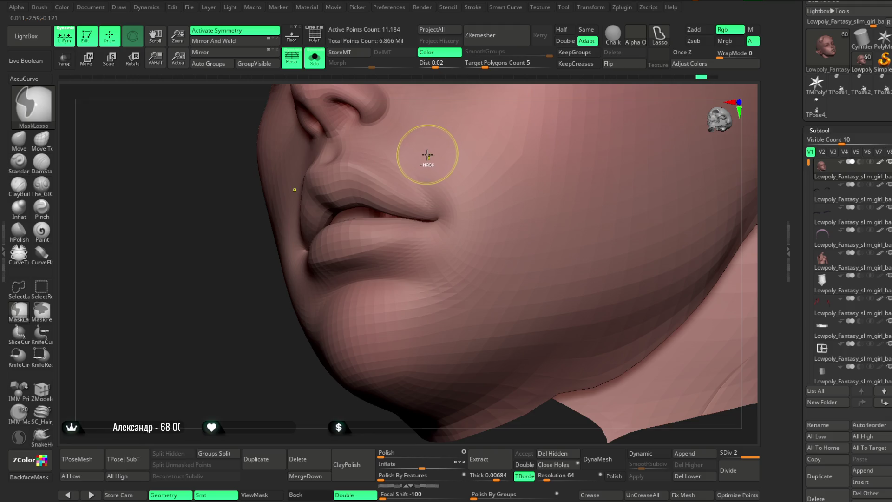
pyautogui.rightClick(416, 163)
# Set the Standard brush's alpha and stroke type, trying DragRect before another stroke.
pyautogui.press('space')
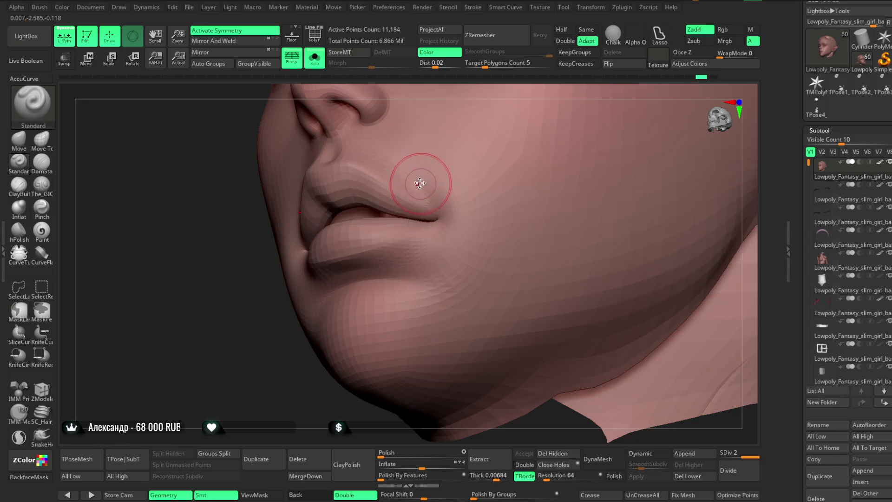
pyautogui.rightClick(411, 187)
pyautogui.click(402, 242)
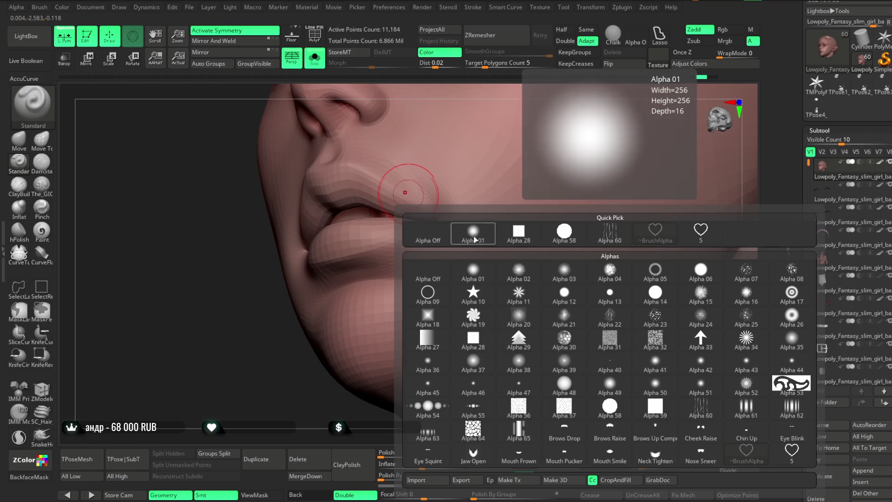
pyautogui.click(403, 266)
pyautogui.click(477, 278)
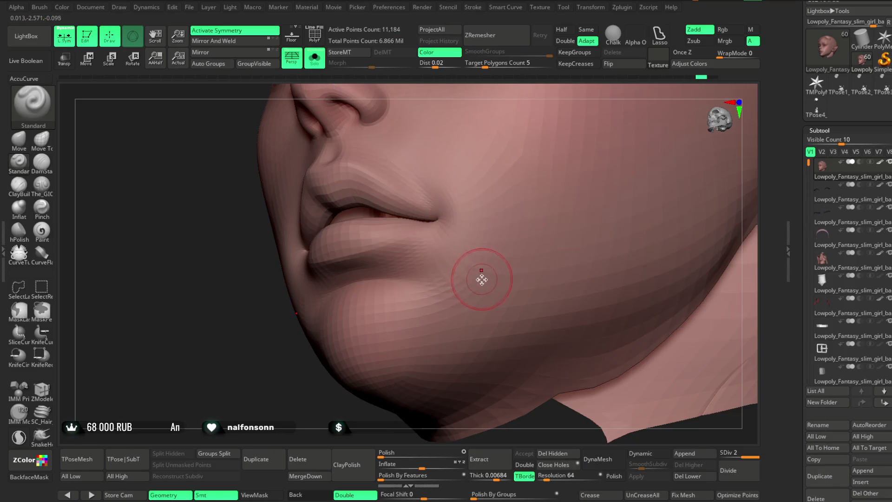
pyautogui.rightClick(418, 210)
pyautogui.click(411, 286)
pyautogui.click(522, 299)
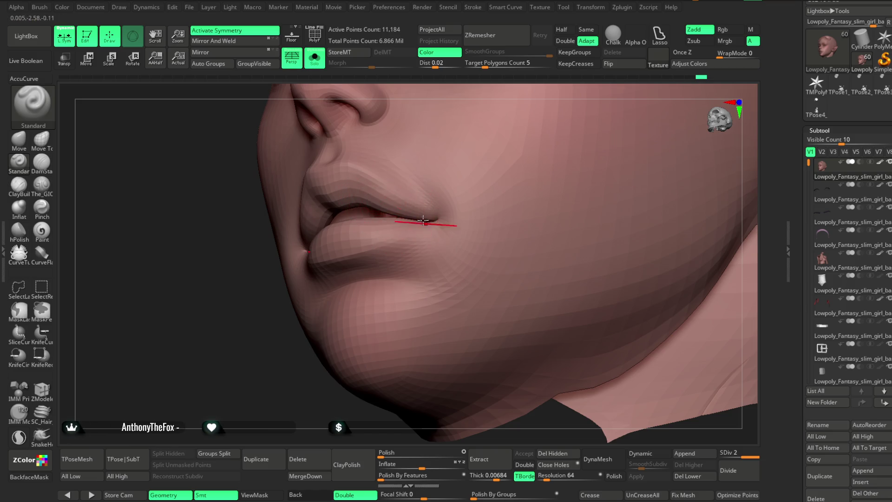
# Carve the mouth-corner crease and Shift-smooth the upper lip.
pyautogui.rightClick(398, 190)
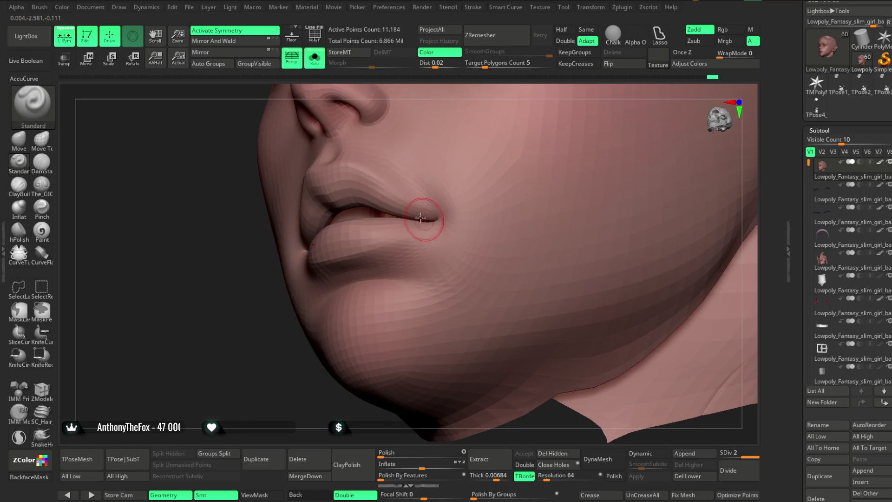
pyautogui.moveTo(325, 427)
pyautogui.mouseDown()
pyautogui.moveTo(288, 402)
pyautogui.moveTo(310, 197)
pyautogui.mouseUp()
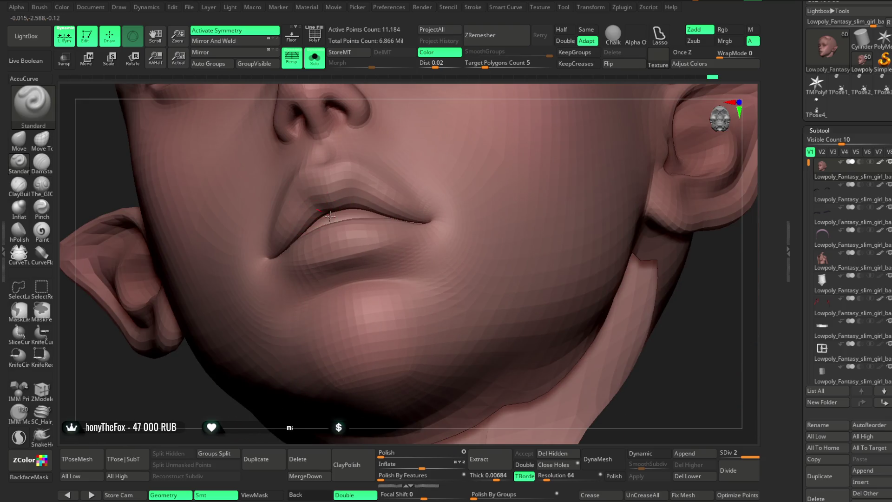
pyautogui.moveTo(408, 100); pyautogui.dragTo(372, 135, button='right')
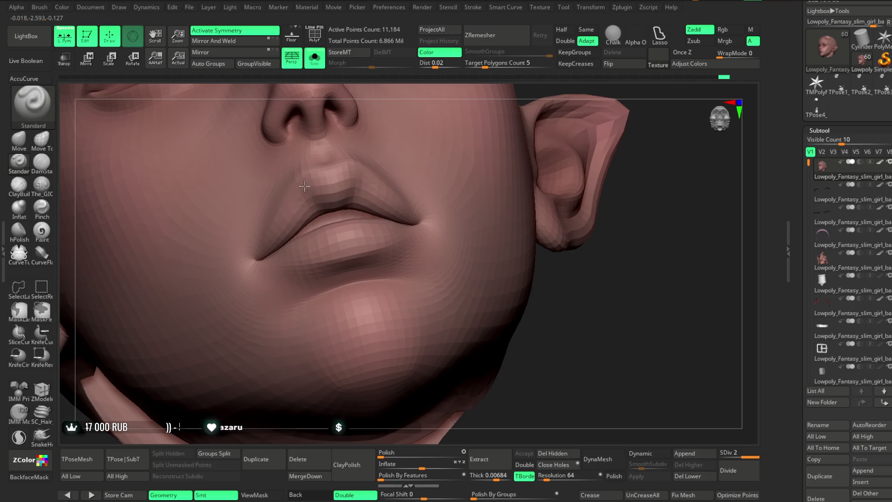
pyautogui.moveTo(388, 168); pyautogui.dragTo(311, 192, button='right')
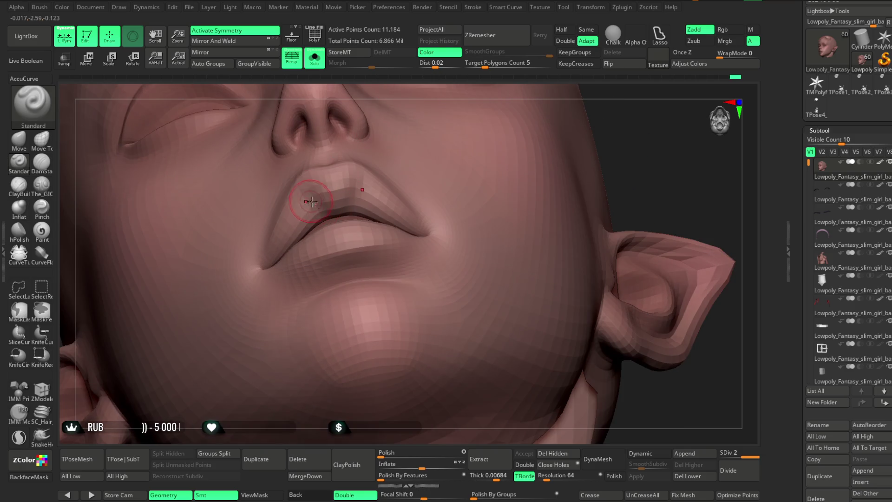
pyautogui.press('shift')
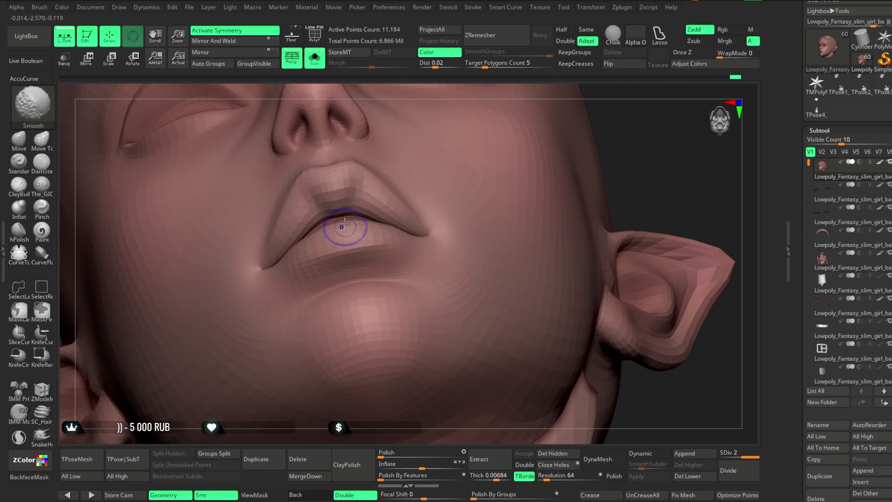
pyautogui.moveTo(414, 111)
pyautogui.mouseDown(button='right')
pyautogui.moveTo(461, 96)
pyautogui.moveTo(442, 140)
pyautogui.moveTo(433, 132)
pyautogui.moveTo(433, 155)
pyautogui.moveTo(430, 139)
pyautogui.mouseUp(button='right')
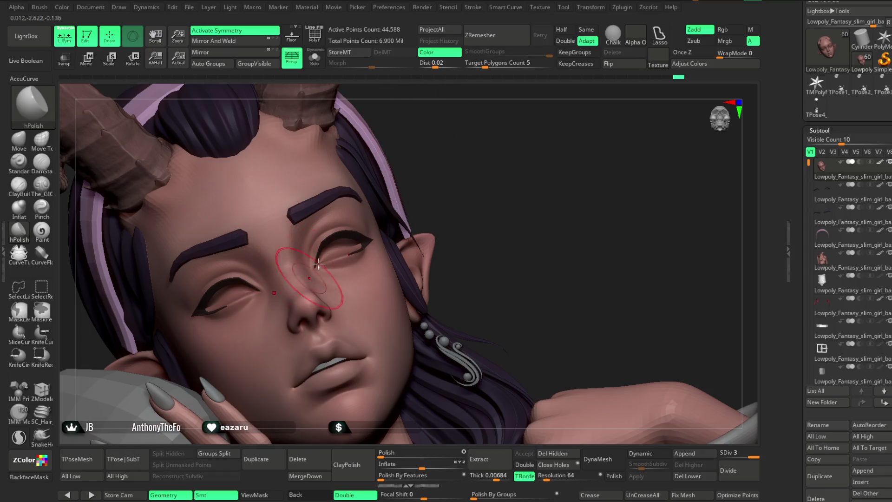
pyautogui.moveTo(418, 140); pyautogui.dragTo(425, 129, button='right')
pyautogui.moveTo(372, 139)
pyautogui.mouseDown(button='right')
pyautogui.moveTo(372, 175)
pyautogui.moveTo(358, 195)
pyautogui.mouseUp(button='right')
pyautogui.press('space')
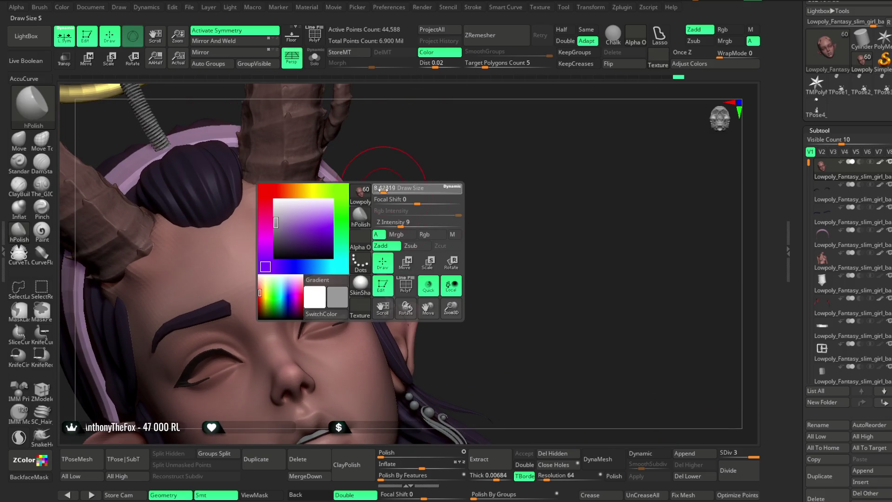
pyautogui.press('1')
pyautogui.moveTo(68, 217); pyautogui.dragTo(338, 187, button='right')
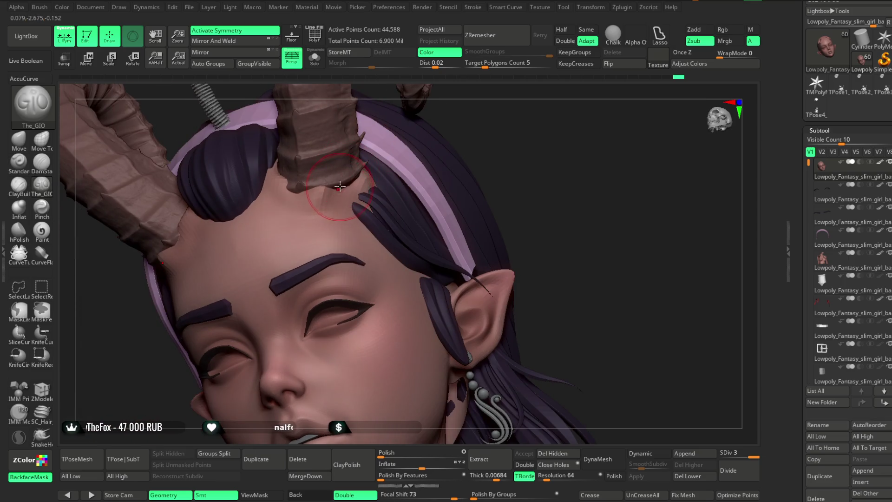
pyautogui.moveTo(455, 135); pyautogui.dragTo(306, 213, button='right')
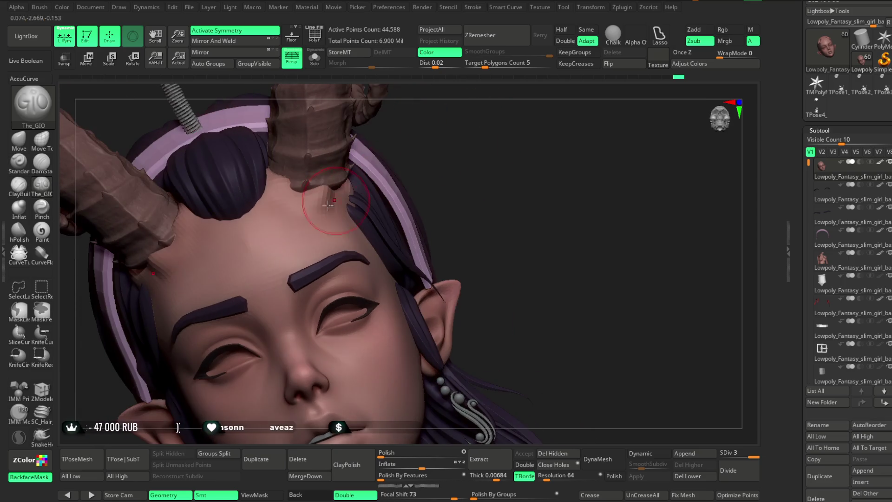
pyautogui.moveTo(420, 144); pyautogui.dragTo(369, 163, button='right')
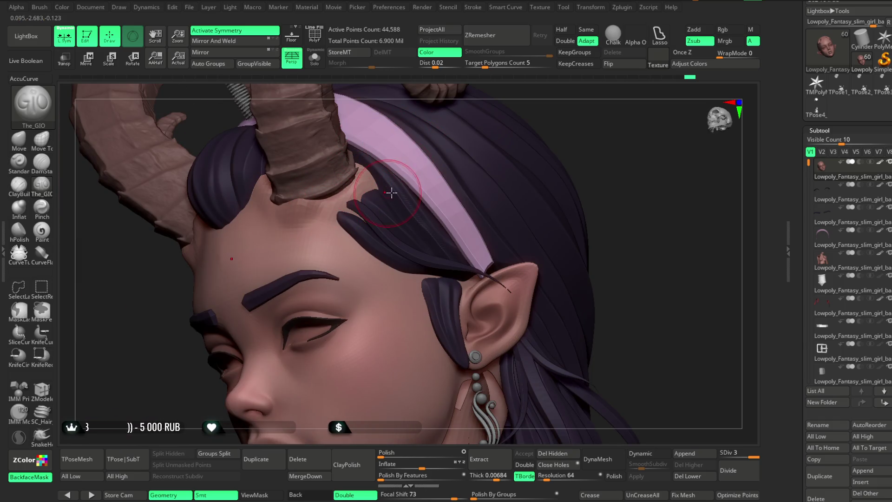
pyautogui.moveTo(552, 116); pyautogui.dragTo(309, 264, button='right')
pyautogui.press('space')
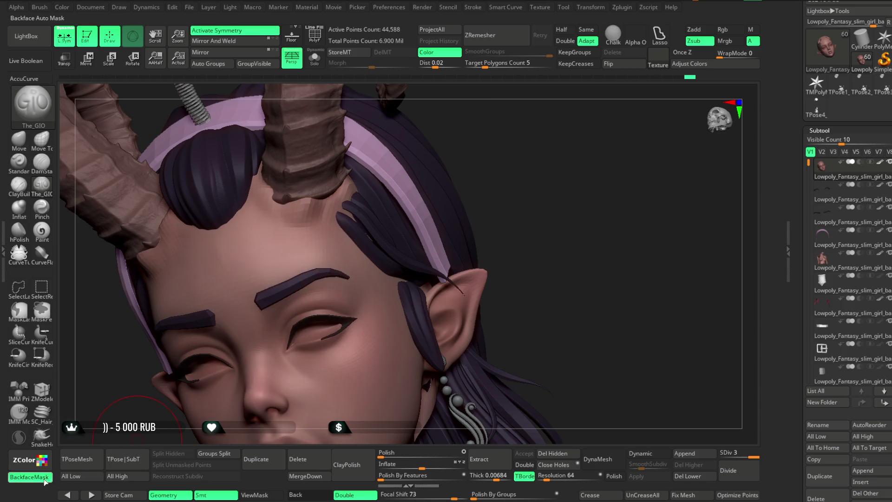
pyautogui.press('space')
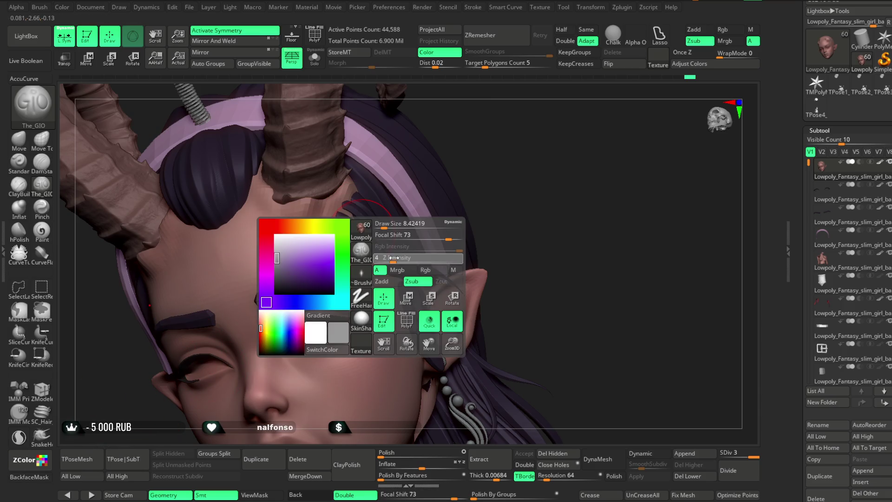
pyautogui.moveTo(403, 240); pyautogui.dragTo(342, 195, button='right')
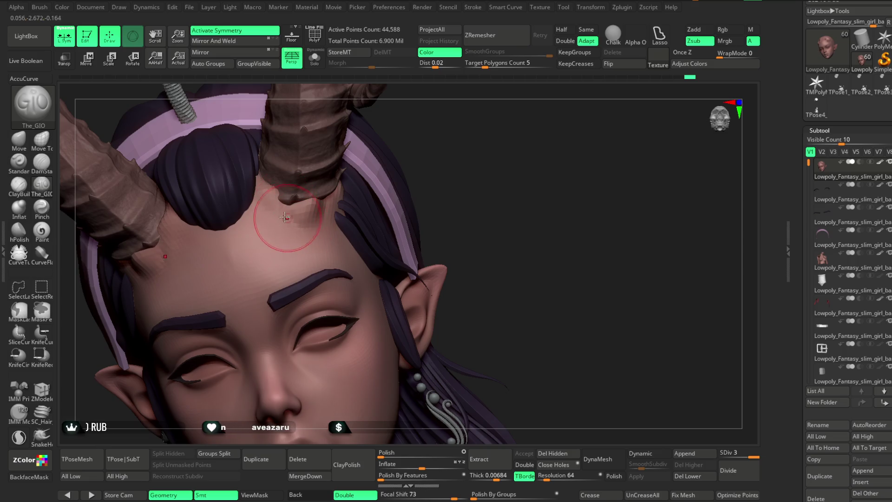
pyautogui.moveTo(454, 149)
pyautogui.mouseDown()
pyautogui.moveTo(524, 138)
pyautogui.moveTo(308, 231)
pyautogui.mouseUp()
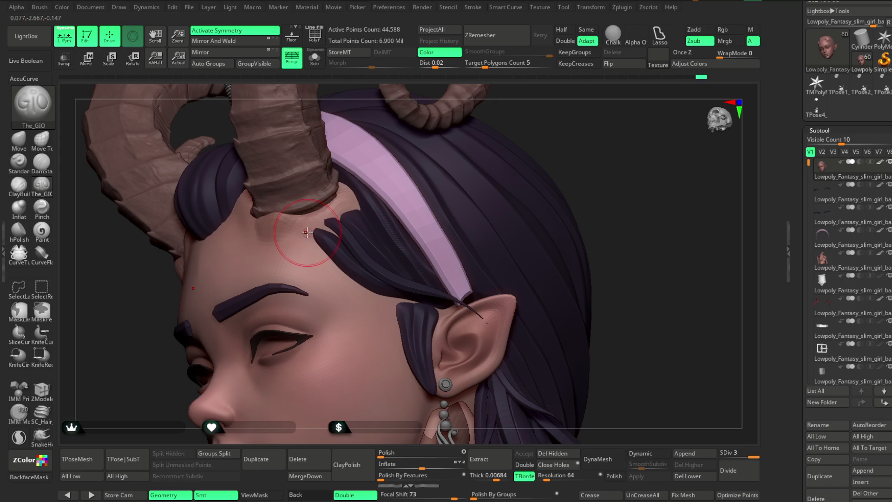
pyautogui.press('space')
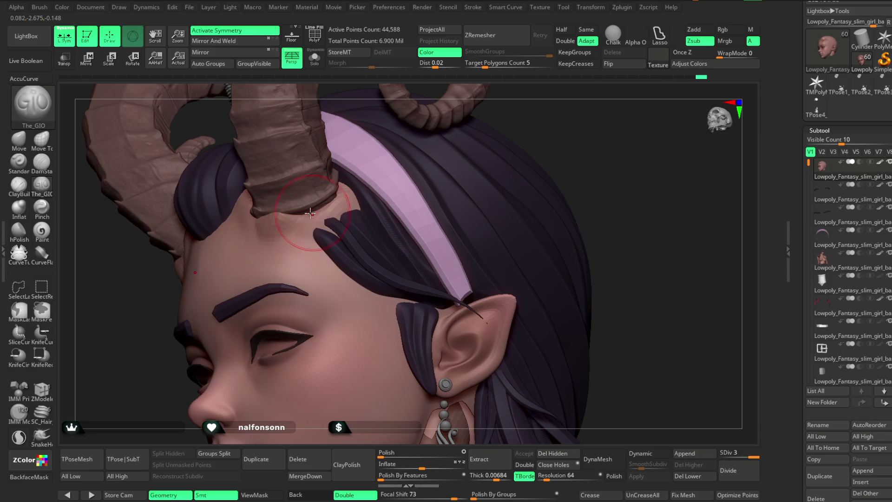
pyautogui.moveTo(537, 109); pyautogui.dragTo(325, 232)
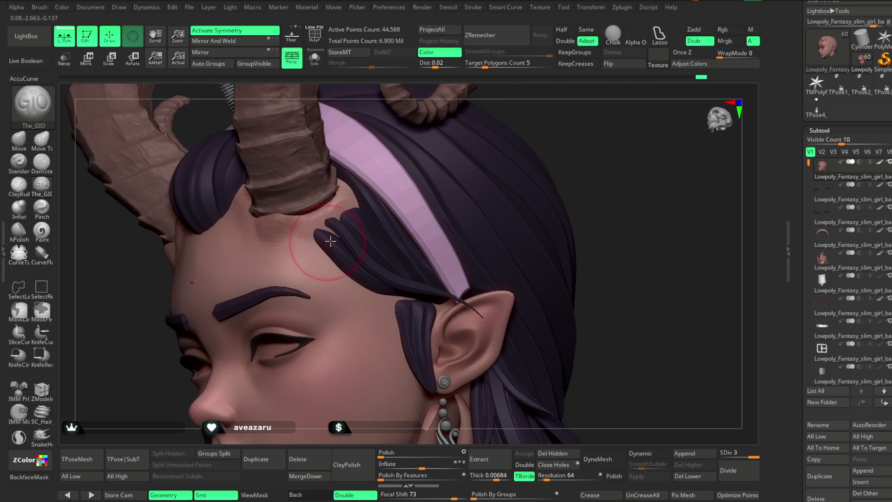
pyautogui.click(314, 57)
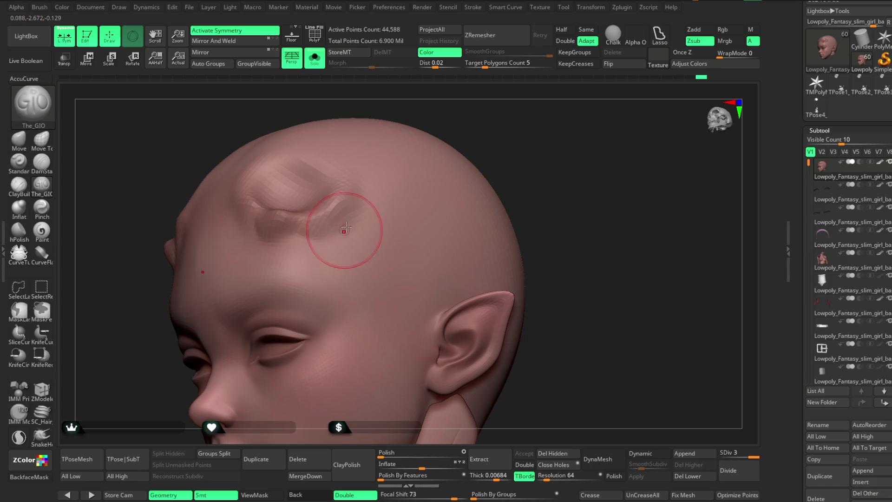
pyautogui.moveTo(485, 135)
pyautogui.mouseDown()
pyautogui.moveTo(471, 113)
pyautogui.moveTo(388, 196)
pyautogui.mouseUp()
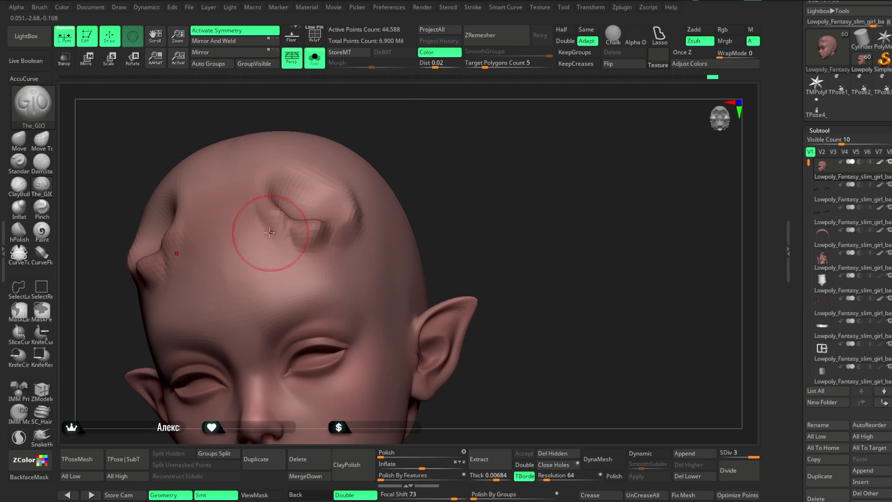
pyautogui.moveTo(371, 151); pyautogui.dragTo(257, 203, button='right')
pyautogui.moveTo(300, 258)
pyautogui.mouseDown(button='right')
pyautogui.moveTo(298, 235)
pyautogui.moveTo(412, 149)
pyautogui.moveTo(289, 259)
pyautogui.mouseUp(button='right')
pyautogui.moveTo(335, 214)
pyautogui.mouseDown(button='right')
pyautogui.moveTo(424, 156)
pyautogui.moveTo(411, 145)
pyautogui.moveTo(430, 131)
pyautogui.moveTo(206, 264)
pyautogui.mouseUp(button='right')
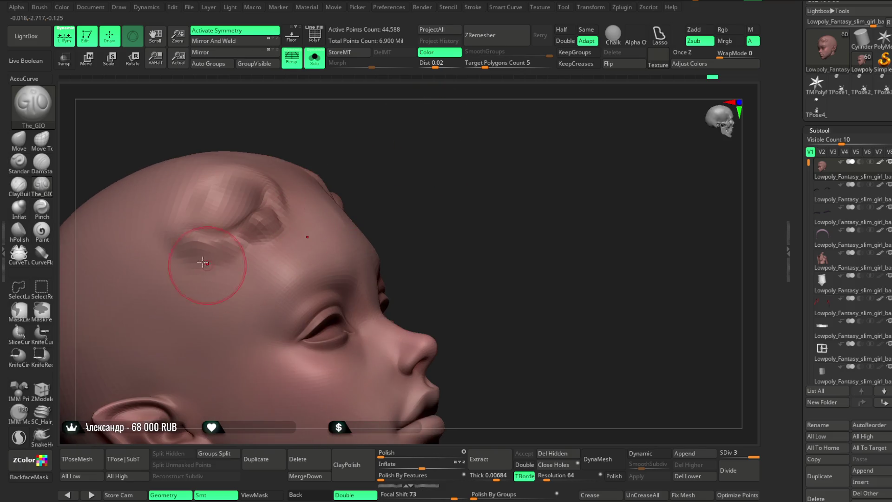
pyautogui.moveTo(335, 144)
pyautogui.mouseDown(button='right')
pyautogui.moveTo(220, 247)
pyautogui.moveTo(374, 133)
pyautogui.moveTo(206, 232)
pyautogui.mouseUp(button='right')
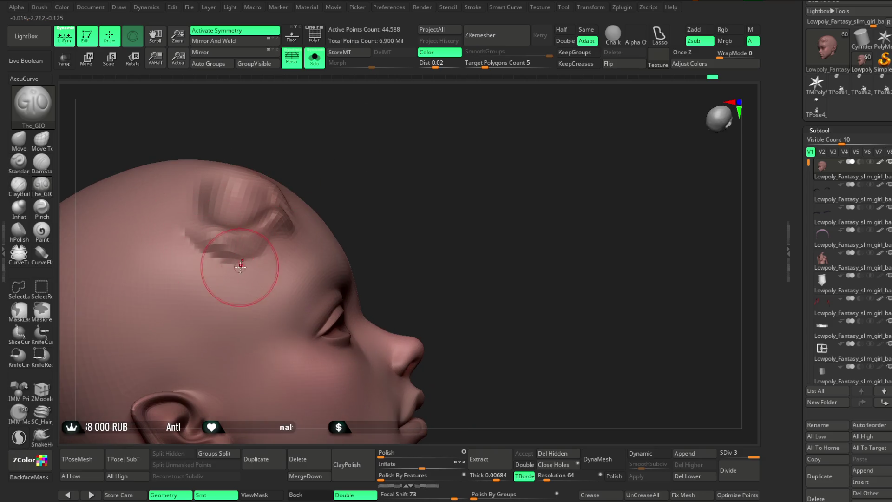
pyautogui.moveTo(235, 266); pyautogui.dragTo(266, 198, button='right')
pyautogui.moveTo(414, 189)
pyautogui.mouseDown(button='right')
pyautogui.moveTo(348, 167)
pyautogui.moveTo(392, 151)
pyautogui.moveTo(330, 134)
pyautogui.mouseUp(button='right')
pyautogui.click(315, 59)
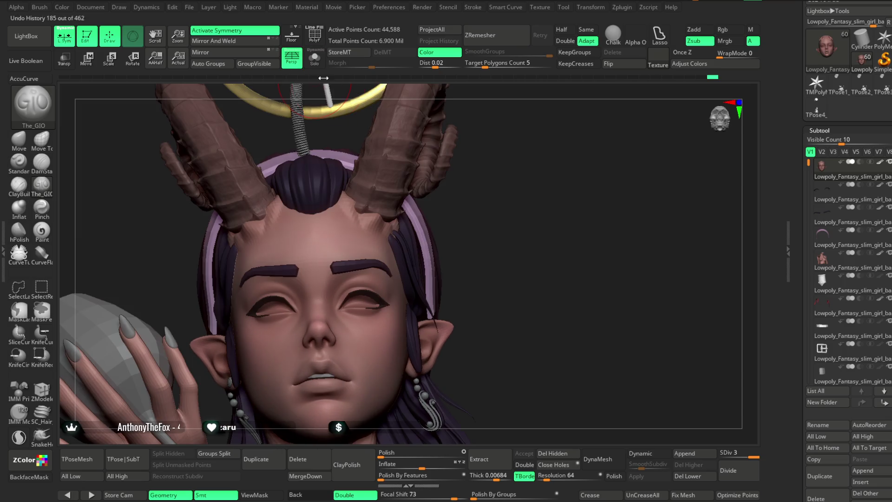
pyautogui.moveTo(500, 166)
pyautogui.mouseDown(button='right')
pyautogui.moveTo(497, 218)
pyautogui.moveTo(408, 204)
pyautogui.mouseUp(button='right')
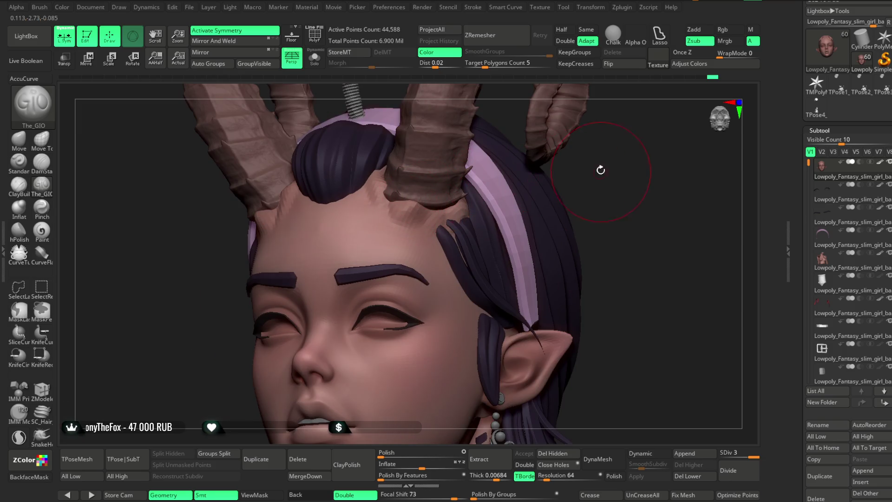
pyautogui.moveTo(600, 171); pyautogui.dragTo(497, 167, button='right')
pyautogui.keyDown('ctrl'); pyautogui.moveTo(622, 183); pyautogui.dragTo(454, 213, button='right'); pyautogui.keyUp('ctrl')
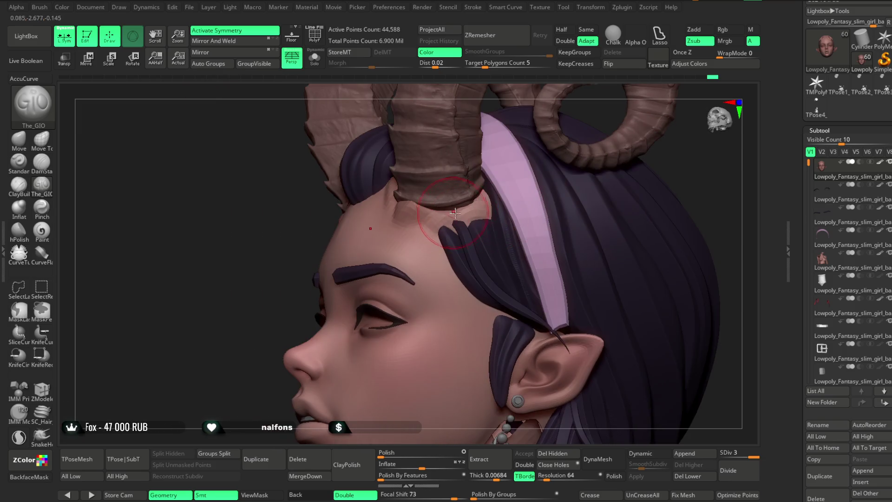
pyautogui.moveTo(258, 274)
pyautogui.mouseDown(button='right')
pyautogui.moveTo(553, 197)
pyautogui.moveTo(477, 206)
pyautogui.moveTo(493, 259)
pyautogui.mouseUp(button='right')
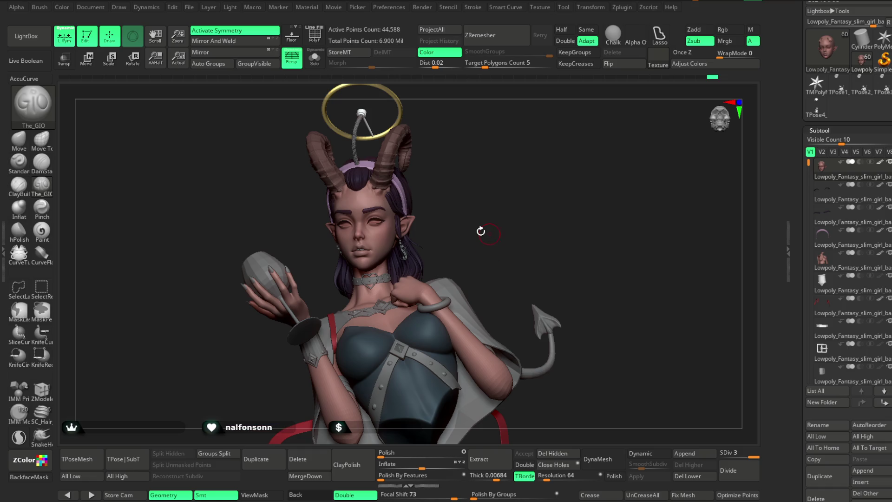
pyautogui.click(189, 7)
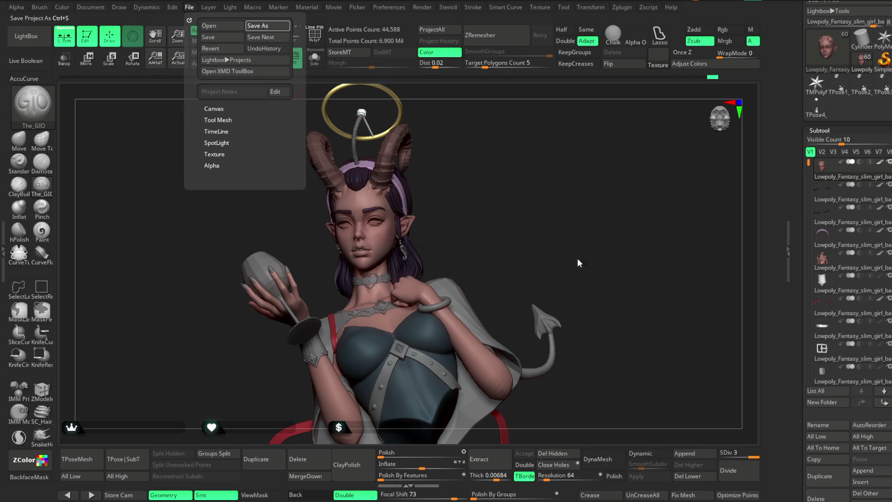
# Save the demon-girl bust project file with Ctrl+S.
pyautogui.hotkey('ctrl', 's')
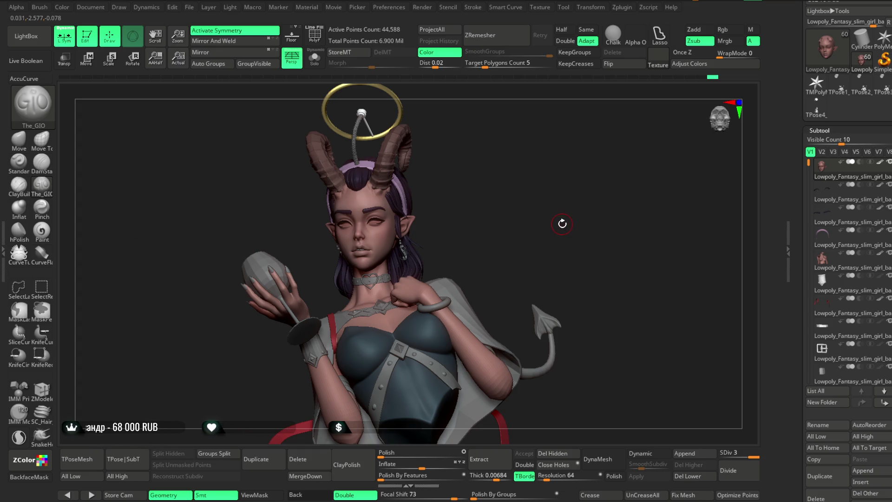
pyautogui.moveTo(522, 200)
pyautogui.keyDown('ctrl'); pyautogui.mouseDown(button='right')
pyautogui.moveTo(523, 187)
pyautogui.moveTo(523, 253)
pyautogui.moveTo(554, 212)
pyautogui.moveTo(563, 229)
pyautogui.moveTo(603, 147)
pyautogui.moveTo(543, 200)
pyautogui.moveTo(581, 189)
pyautogui.moveTo(627, 146)
pyautogui.moveTo(397, 233)
pyautogui.mouseUp(button='right'); pyautogui.keyUp('ctrl')
# Isolate the bare head and orbit around the closed eyes and eyelids.
pyautogui.press('space')
pyautogui.press('space')
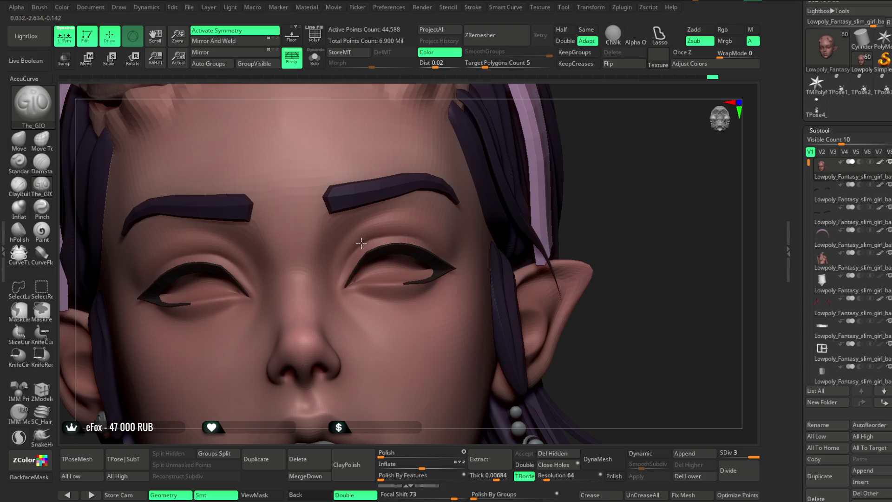
pyautogui.moveTo(650, 145)
pyautogui.mouseDown(button='right')
pyautogui.moveTo(631, 131)
pyautogui.moveTo(382, 233)
pyautogui.mouseUp(button='right')
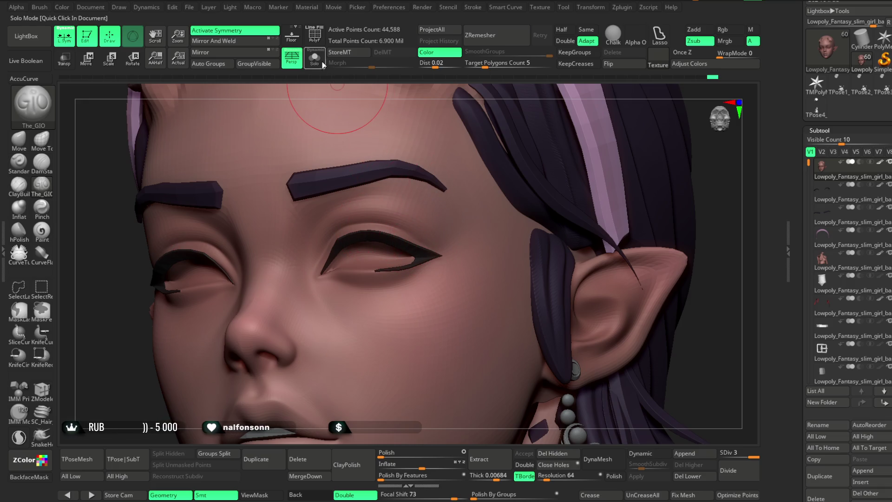
pyautogui.hotkey('ctrl', 'shift', 'f')
pyautogui.moveTo(527, 149)
pyautogui.mouseDown()
pyautogui.moveTo(648, 160)
pyautogui.moveTo(673, 153)
pyautogui.mouseUp()
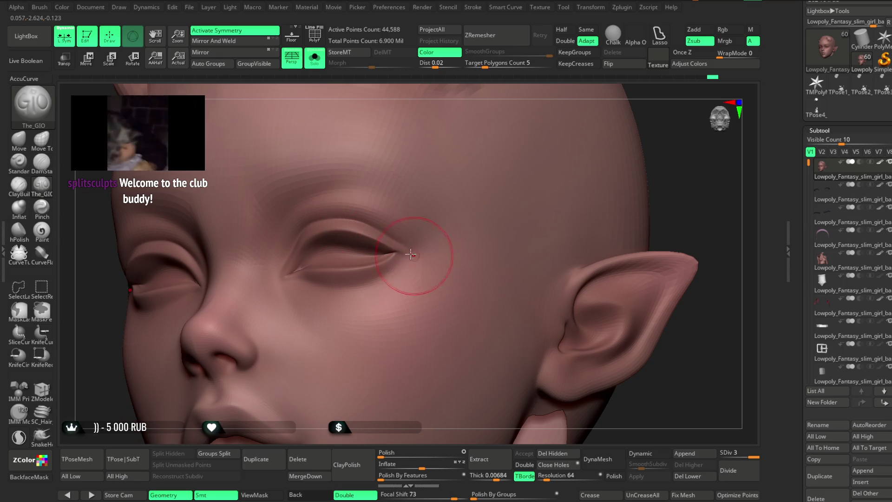
pyautogui.moveTo(475, 90); pyautogui.dragTo(334, 219)
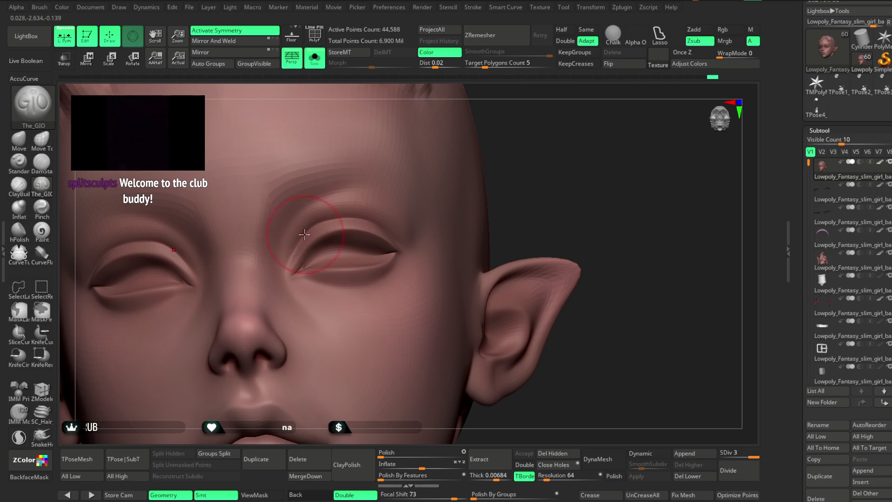
pyautogui.moveTo(510, 149); pyautogui.dragTo(451, 173)
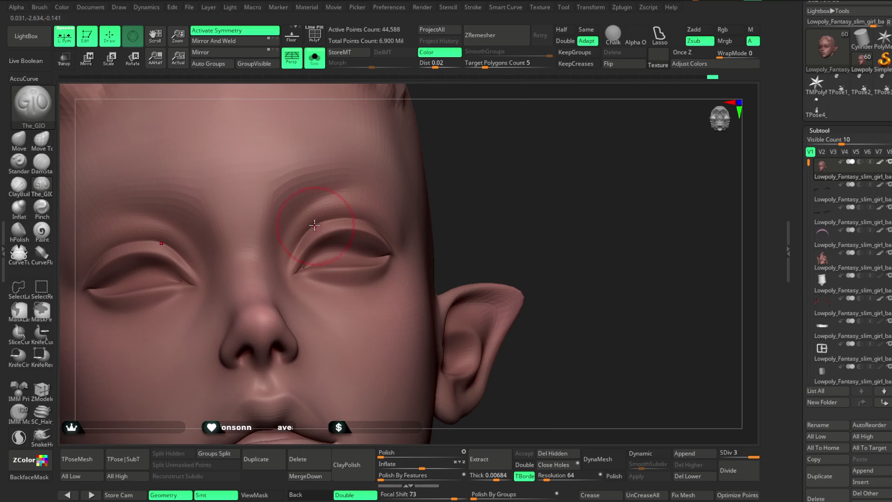
pyautogui.moveTo(519, 197); pyautogui.dragTo(543, 200)
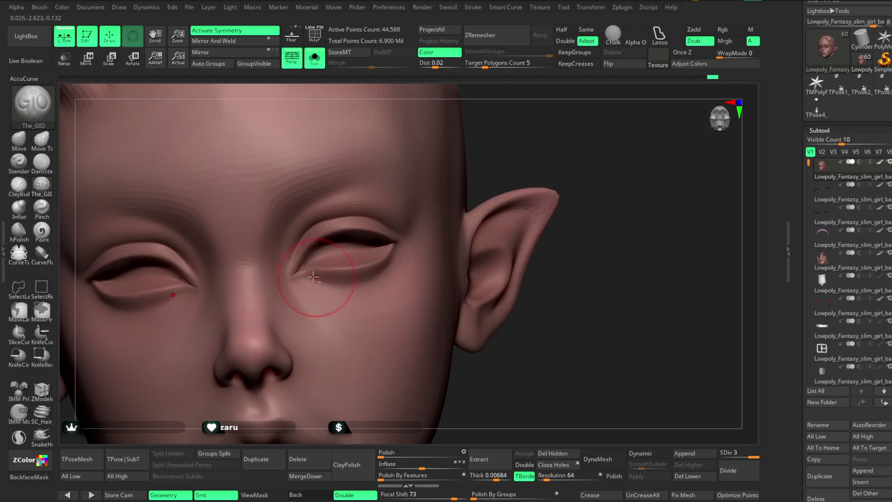
pyautogui.moveTo(503, 167); pyautogui.dragTo(364, 278)
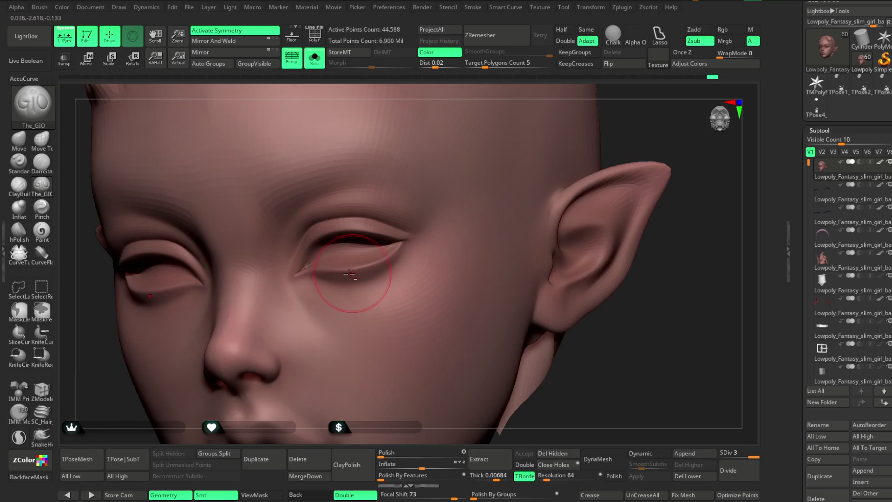
pyautogui.moveTo(634, 119)
pyautogui.mouseDown()
pyautogui.moveTo(408, 239)
pyautogui.moveTo(456, 207)
pyautogui.moveTo(398, 249)
pyautogui.moveTo(408, 249)
pyautogui.mouseUp()
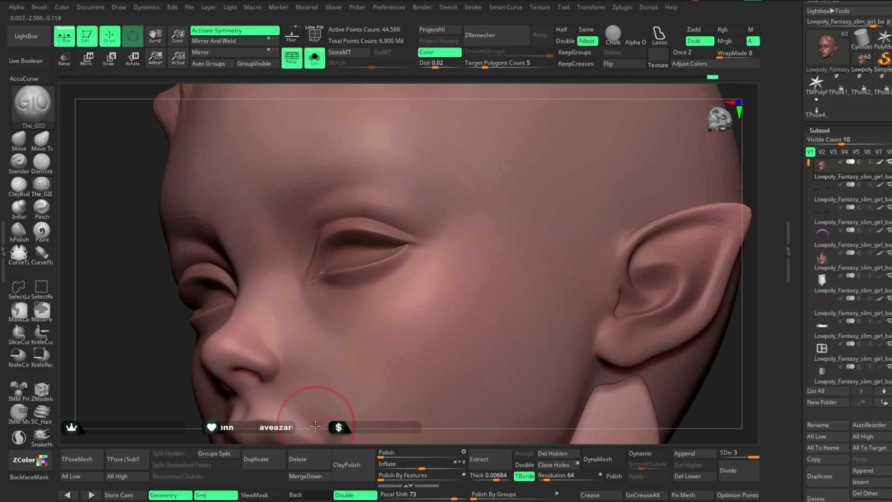
pyautogui.press('f')
pyautogui.moveTo(478, 159)
pyautogui.mouseDown()
pyautogui.moveTo(540, 138)
pyautogui.moveTo(504, 159)
pyautogui.moveTo(501, 217)
pyautogui.mouseUp()
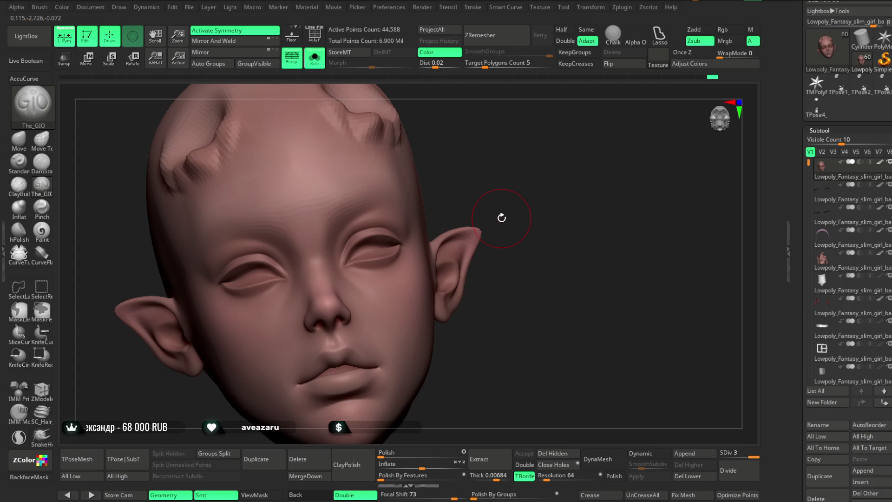
# Toggle the eyelid sculpt with Ctrl+Z to compare versions, then pick the Standard brush.
pyautogui.moveTo(523, 159)
pyautogui.keyDown('alt'); pyautogui.mouseDown()
pyautogui.moveTo(531, 175)
pyautogui.moveTo(543, 155)
pyautogui.moveTo(427, 197)
pyautogui.moveTo(430, 211)
pyautogui.moveTo(446, 211)
pyautogui.mouseUp(); pyautogui.keyUp('alt')
pyautogui.press('space')
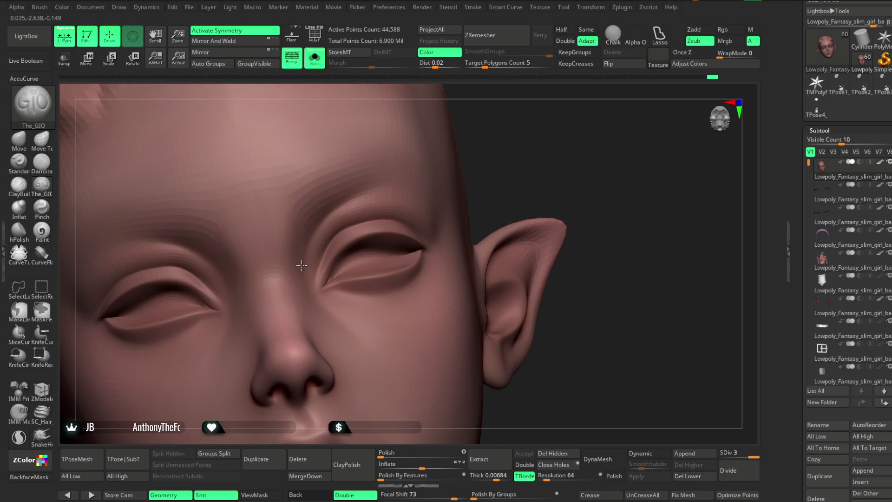
pyautogui.hotkey('ctrl', 'z')
pyautogui.moveTo(504, 163); pyautogui.dragTo(469, 164)
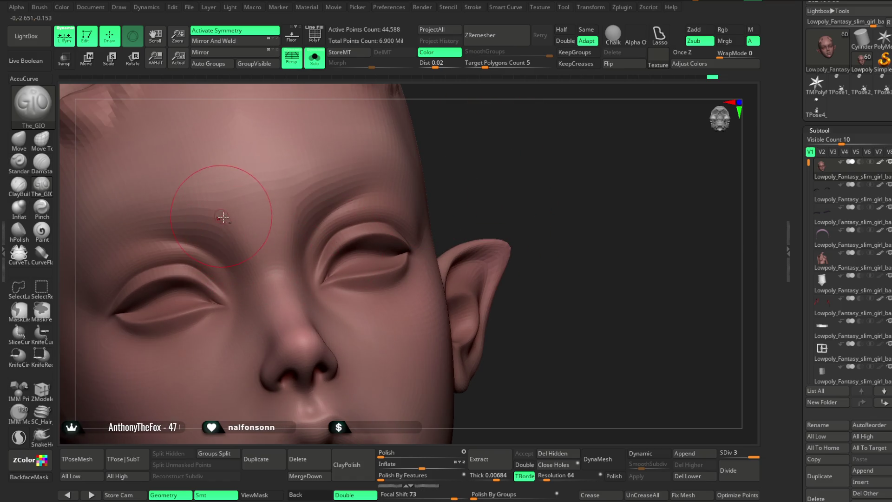
pyautogui.moveTo(511, 139)
pyautogui.mouseDown()
pyautogui.moveTo(485, 143)
pyautogui.moveTo(462, 163)
pyautogui.mouseUp()
pyautogui.hotkey('ctrl', 'z')
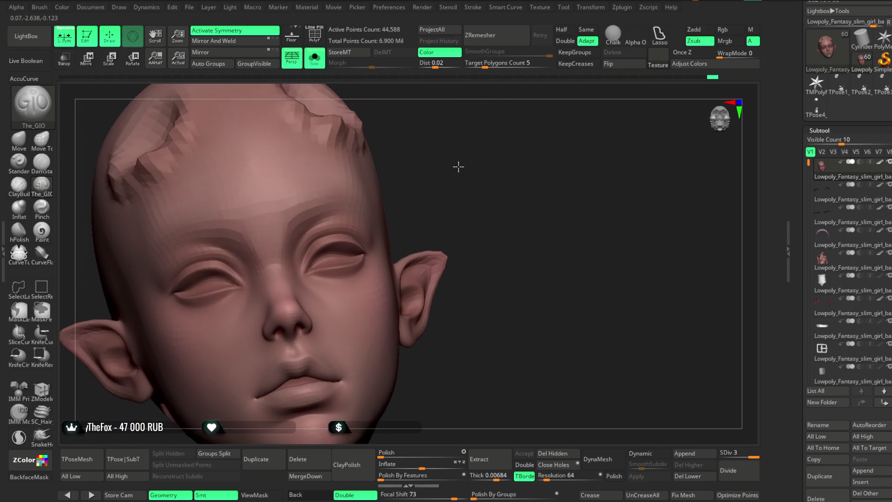
pyautogui.hotkey('ctrl', 'z')
pyautogui.click(19, 161)
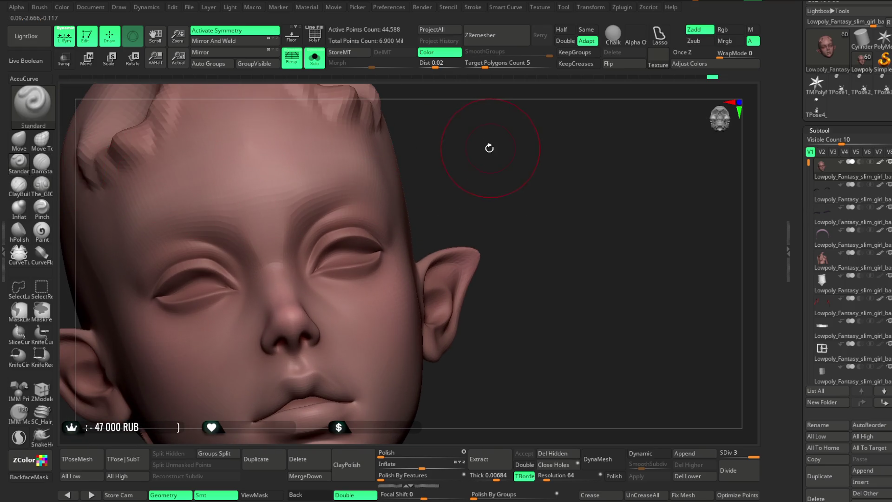
# Orbit the isolated head to review its eyes from several angles.
pyautogui.keyDown('alt'); pyautogui.moveTo(488, 145); pyautogui.dragTo(474, 175); pyautogui.keyUp('alt')
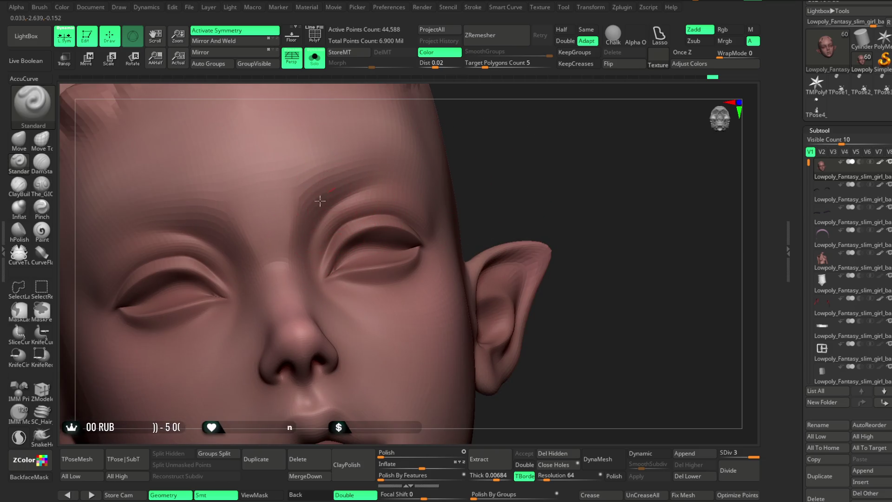
pyautogui.moveTo(520, 158)
pyautogui.mouseDown()
pyautogui.moveTo(535, 148)
pyautogui.moveTo(520, 153)
pyautogui.moveTo(581, 206)
pyautogui.mouseUp()
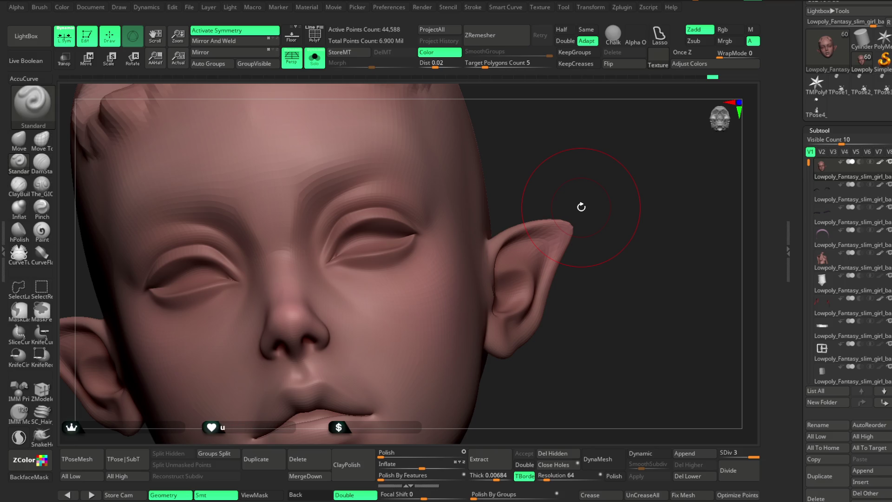
pyautogui.press('space')
pyautogui.moveTo(376, 204); pyautogui.dragTo(483, 173, button='right')
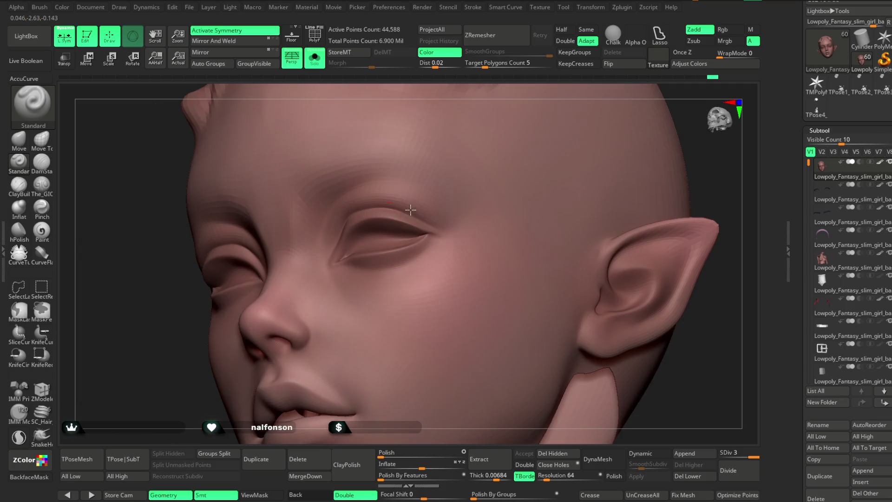
pyautogui.moveTo(487, 95); pyautogui.dragTo(432, 166, button='right')
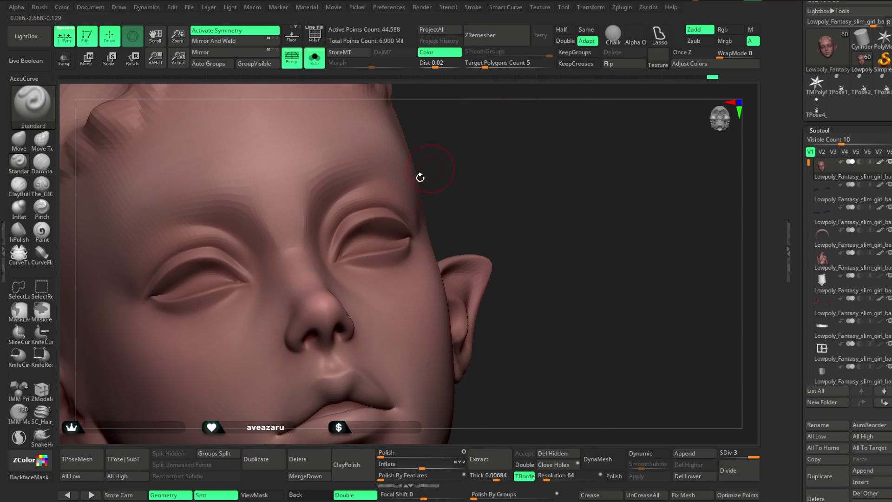
pyautogui.moveTo(494, 181)
pyautogui.mouseDown(button='right')
pyautogui.moveTo(491, 159)
pyautogui.moveTo(405, 199)
pyautogui.mouseUp(button='right')
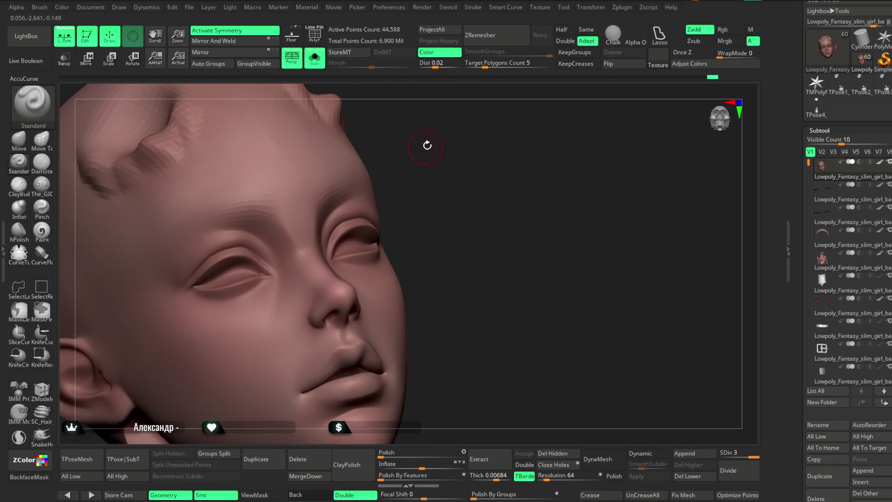
pyautogui.moveTo(428, 143); pyautogui.dragTo(205, 256, button='right')
pyautogui.moveTo(440, 205); pyautogui.dragTo(474, 179, button='right')
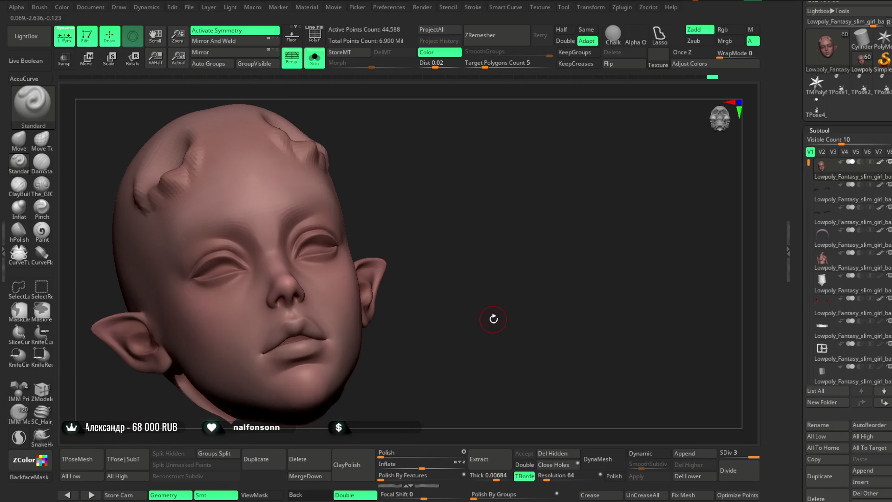
pyautogui.moveTo(552, 235)
pyautogui.mouseDown(button='right')
pyautogui.moveTo(484, 182)
pyautogui.moveTo(475, 187)
pyautogui.moveTo(492, 187)
pyautogui.moveTo(466, 183)
pyautogui.mouseUp(button='right')
# Select the Move brush, drop the head to subdivision level 1, and toggle AccuCurve.
pyautogui.click(18, 139)
pyautogui.moveTo(388, 169)
pyautogui.keyDown('ctrl'); pyautogui.mouseDown(button='right')
pyautogui.moveTo(527, 154)
pyautogui.moveTo(517, 204)
pyautogui.mouseUp(button='right'); pyautogui.keyUp('ctrl')
pyautogui.moveTo(750, 454); pyautogui.dragTo(723, 454)
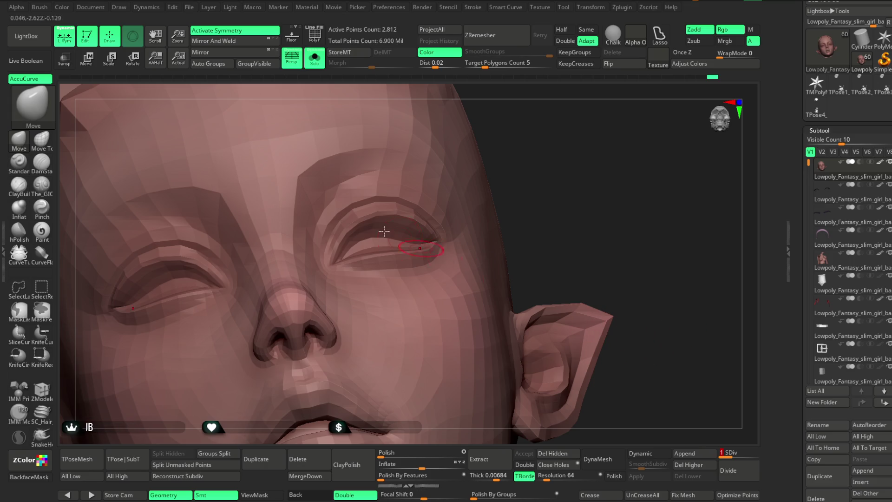
pyautogui.click(30, 78)
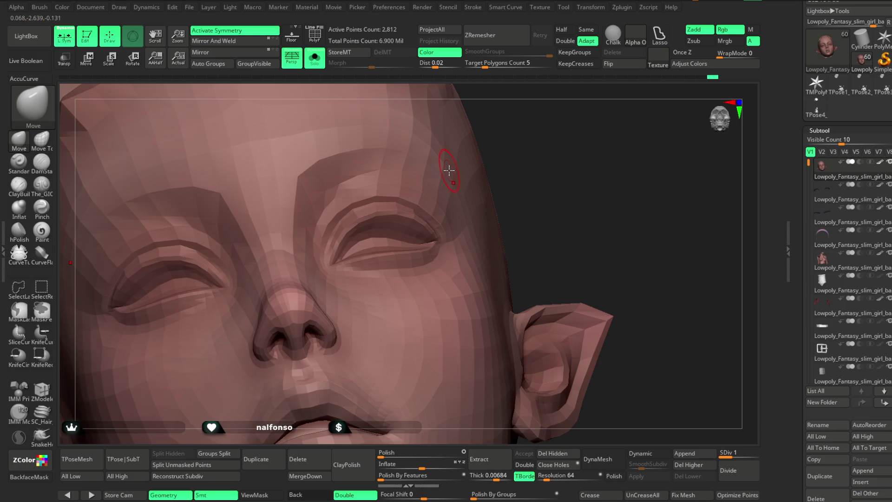
# Enlarge the Move brush, reshape the outer eye corners, and return to subdivision level 3.
pyautogui.moveTo(573, 194); pyautogui.dragTo(541, 194)
pyautogui.press('space')
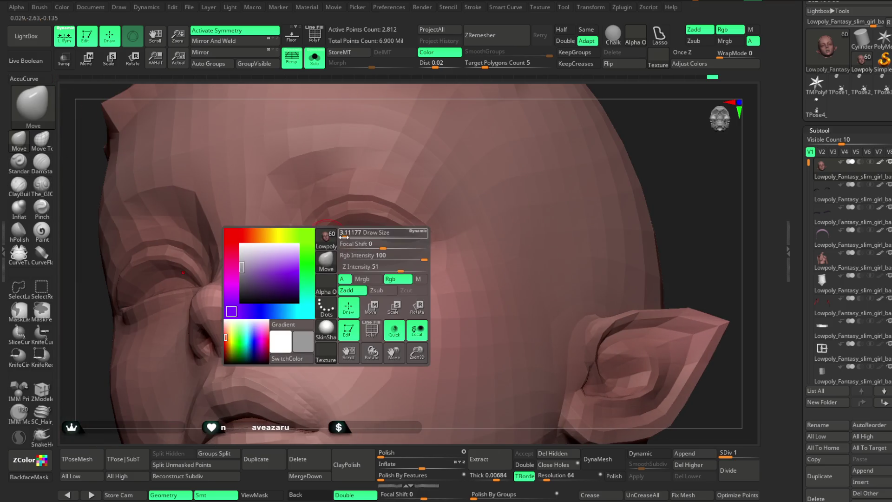
pyautogui.moveTo(346, 232); pyautogui.dragTo(354, 233)
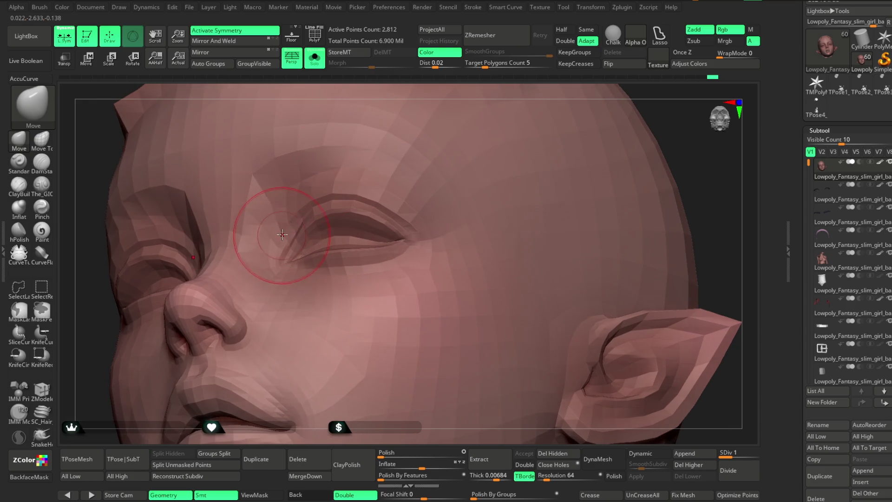
pyautogui.moveTo(410, 90)
pyautogui.mouseDown()
pyautogui.moveTo(414, 136)
pyautogui.moveTo(543, 244)
pyautogui.mouseUp()
pyautogui.press('d')
pyautogui.press('d')
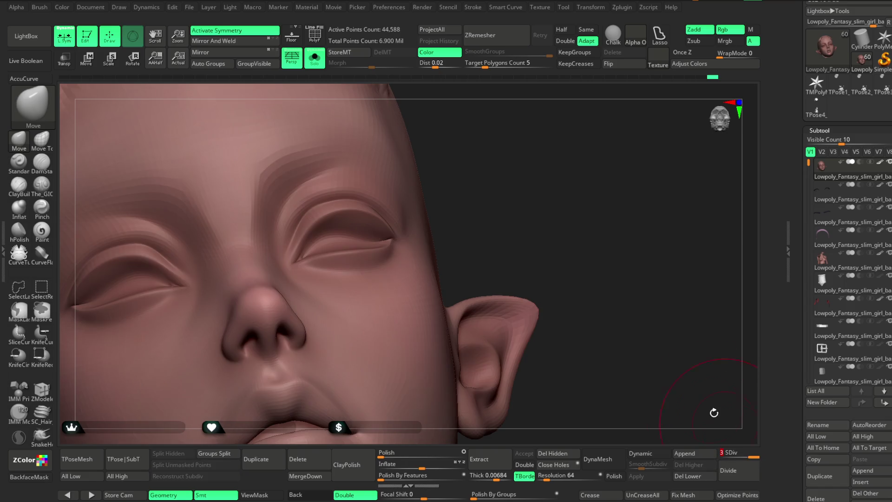
# Show all parts to compare the eyes with the lashes, then isolate the head again.
pyautogui.moveTo(494, 174); pyautogui.dragTo(288, 228)
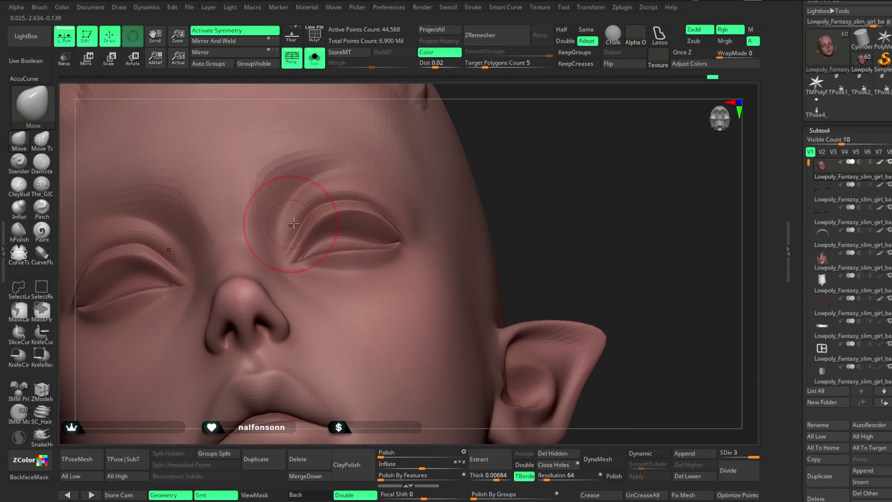
pyautogui.press('f')
pyautogui.moveTo(533, 185)
pyautogui.mouseDown()
pyautogui.moveTo(470, 166)
pyautogui.moveTo(461, 204)
pyautogui.moveTo(464, 165)
pyautogui.moveTo(471, 246)
pyautogui.mouseUp()
pyautogui.click(320, 66)
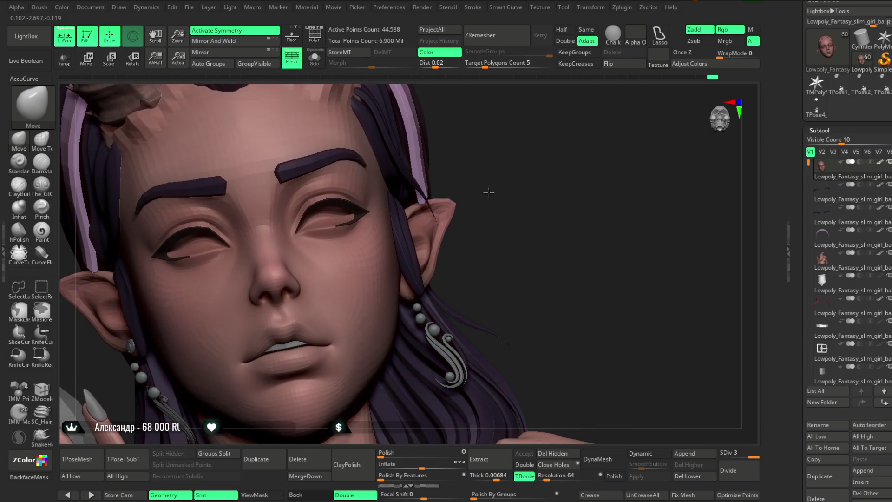
pyautogui.moveTo(476, 184)
pyautogui.mouseDown()
pyautogui.moveTo(488, 159)
pyautogui.moveTo(507, 154)
pyautogui.moveTo(495, 179)
pyautogui.mouseUp()
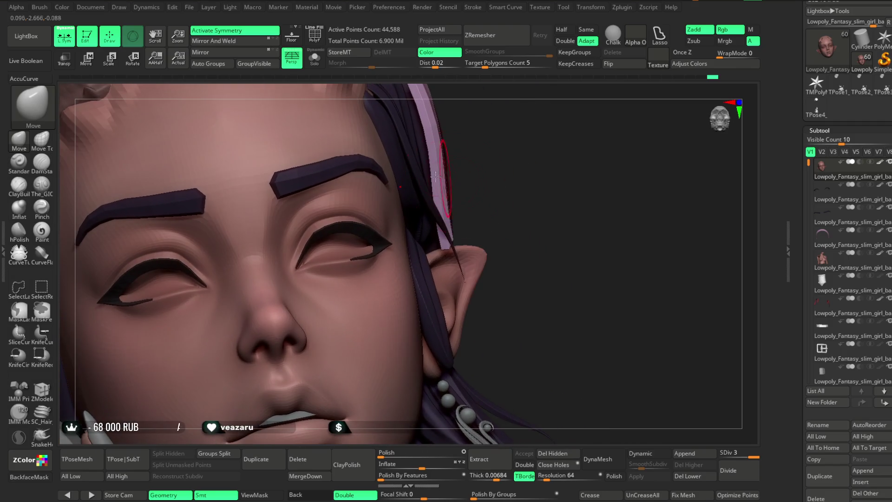
pyautogui.click(315, 65)
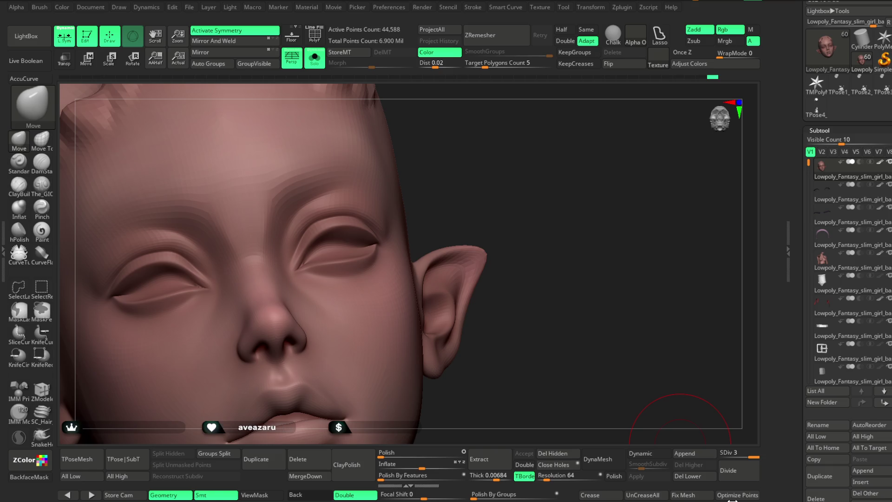
pyautogui.moveTo(535, 233)
pyautogui.mouseDown()
pyautogui.moveTo(533, 219)
pyautogui.moveTo(505, 254)
pyautogui.moveTo(547, 171)
pyautogui.moveTo(567, 156)
pyautogui.moveTo(515, 152)
pyautogui.mouseUp()
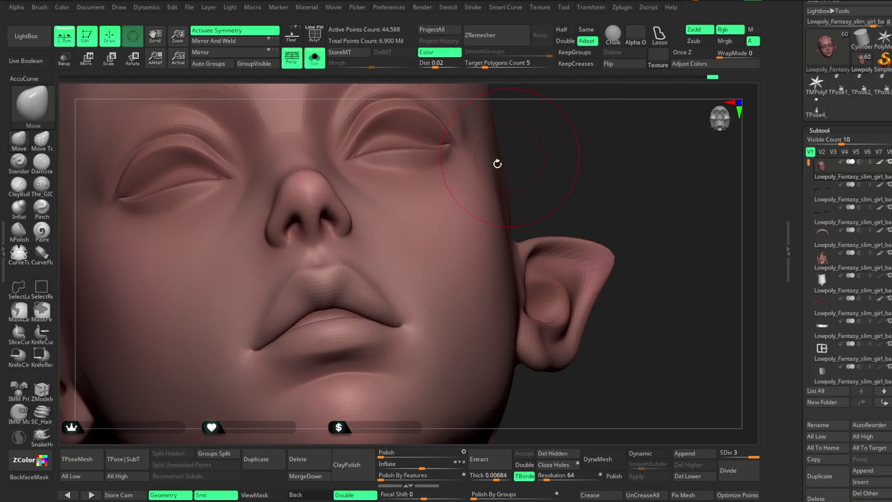
# Shrink the Move brush, pull the upper lip fuller, and reveal the full bust.
pyautogui.press('space')
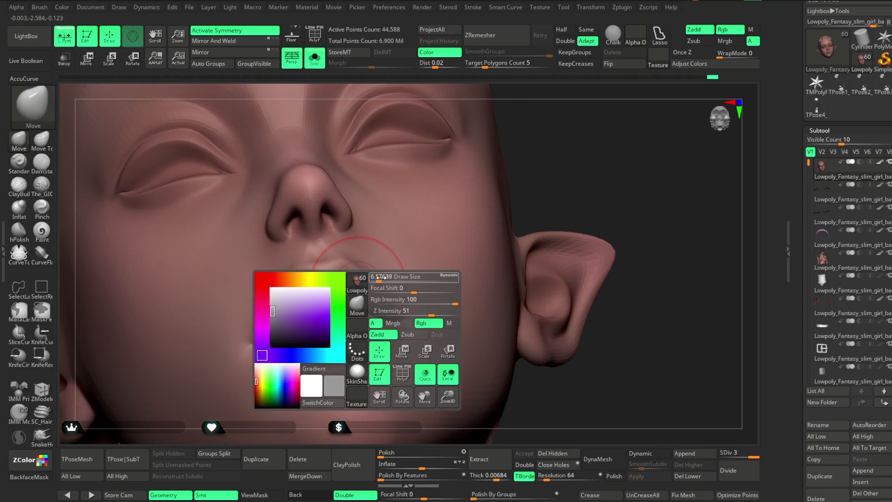
pyautogui.moveTo(337, 291); pyautogui.dragTo(348, 260)
pyautogui.press('f')
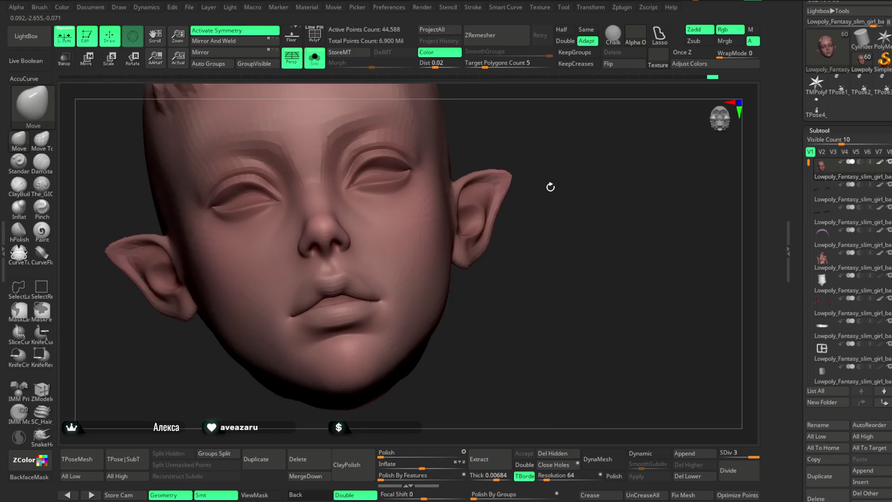
pyautogui.click(314, 58)
pyautogui.press('f')
pyautogui.moveTo(553, 215)
pyautogui.mouseDown()
pyautogui.moveTo(542, 193)
pyautogui.moveTo(587, 229)
pyautogui.moveTo(527, 217)
pyautogui.mouseUp()
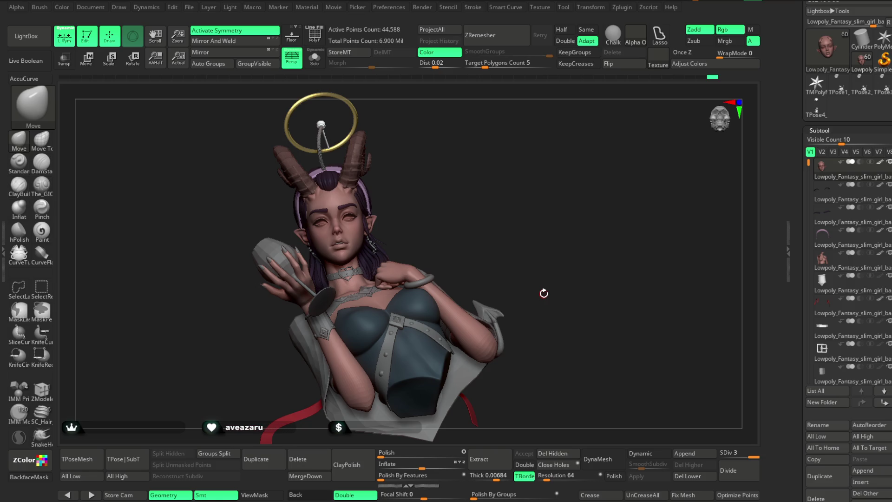
# Move-drag the lower eyelid up to close the gap under the eye.
pyautogui.moveTo(455, 162)
pyautogui.mouseDown()
pyautogui.moveTo(458, 147)
pyautogui.moveTo(468, 215)
pyautogui.moveTo(496, 169)
pyautogui.moveTo(482, 197)
pyautogui.moveTo(486, 211)
pyautogui.moveTo(511, 153)
pyautogui.moveTo(513, 183)
pyautogui.moveTo(547, 151)
pyautogui.moveTo(525, 174)
pyautogui.moveTo(573, 144)
pyautogui.moveTo(482, 191)
pyautogui.mouseUp()
pyautogui.moveTo(392, 228); pyautogui.dragTo(395, 200)
pyautogui.moveTo(578, 172)
pyautogui.mouseDown()
pyautogui.moveTo(587, 153)
pyautogui.moveTo(390, 206)
pyautogui.mouseUp()
# Select the eyelash subtool, then the body mesh (Subtool 5), and subdivide it.
pyautogui.keyDown('alt'); pyautogui.click(382, 201); pyautogui.keyUp('alt')
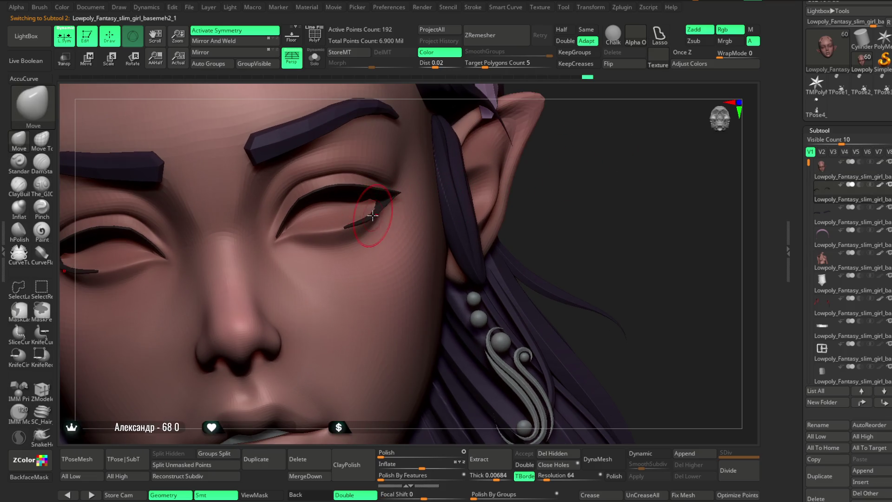
pyautogui.moveTo(563, 177)
pyautogui.mouseDown()
pyautogui.moveTo(562, 159)
pyautogui.moveTo(434, 222)
pyautogui.mouseUp()
pyautogui.press('space')
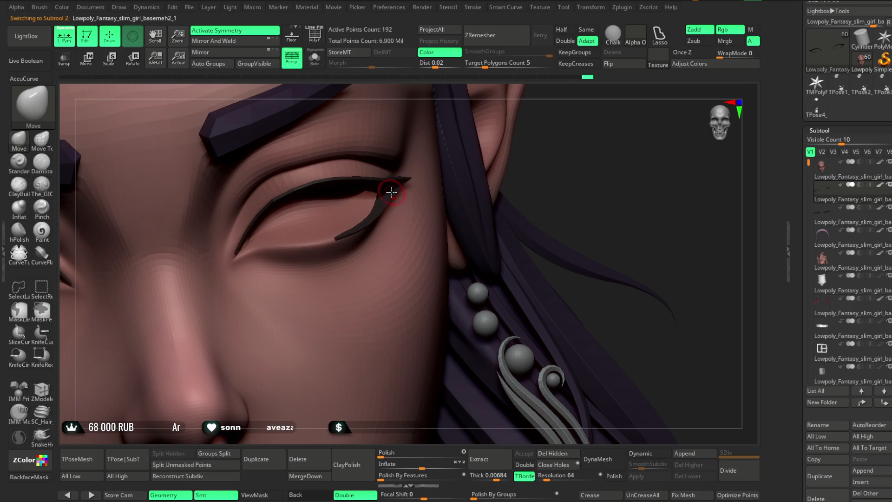
pyautogui.moveTo(390, 190)
pyautogui.mouseDown()
pyautogui.moveTo(550, 113)
pyautogui.moveTo(518, 193)
pyautogui.moveTo(508, 135)
pyautogui.moveTo(499, 167)
pyautogui.moveTo(577, 271)
pyautogui.mouseUp()
pyautogui.keyDown('alt'); pyautogui.click(417, 236); pyautogui.keyUp('alt')
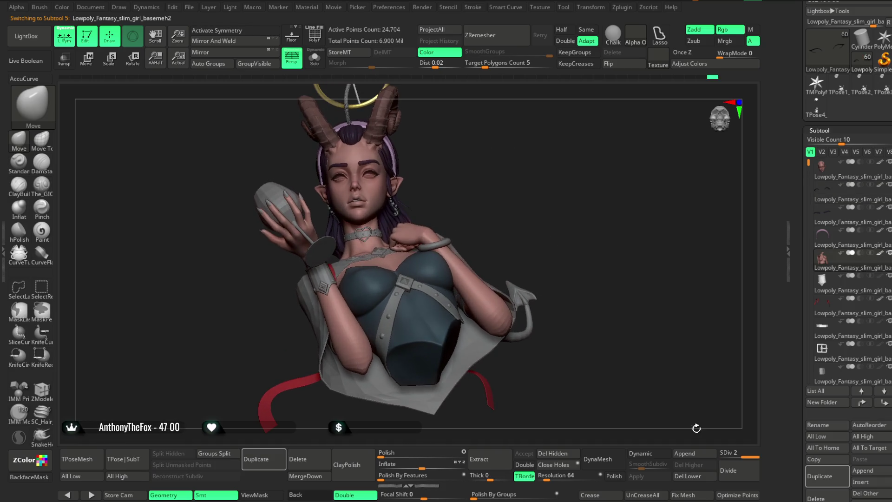
pyautogui.click(727, 467)
# Return to the head subtool and switch to Smooth in a frontal view.
pyautogui.moveTo(538, 168)
pyautogui.mouseDown()
pyautogui.moveTo(537, 181)
pyautogui.moveTo(529, 154)
pyautogui.moveTo(532, 178)
pyautogui.mouseUp()
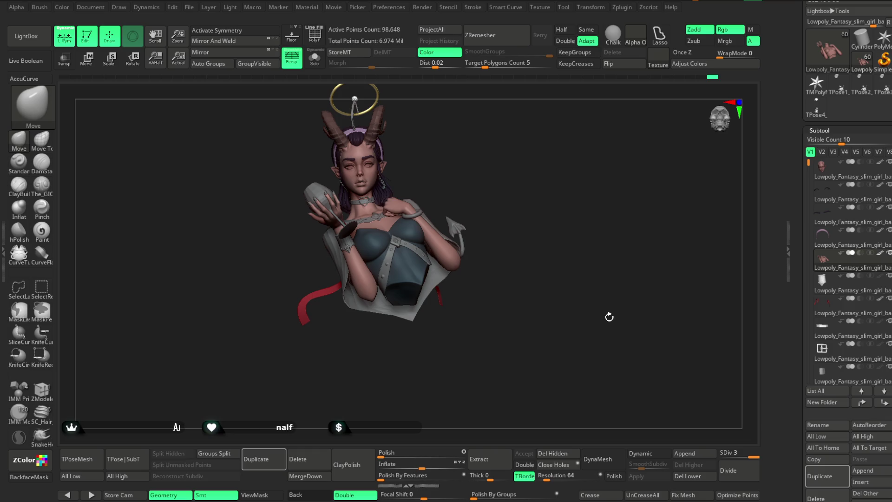
pyautogui.scroll(5, 486, 172)
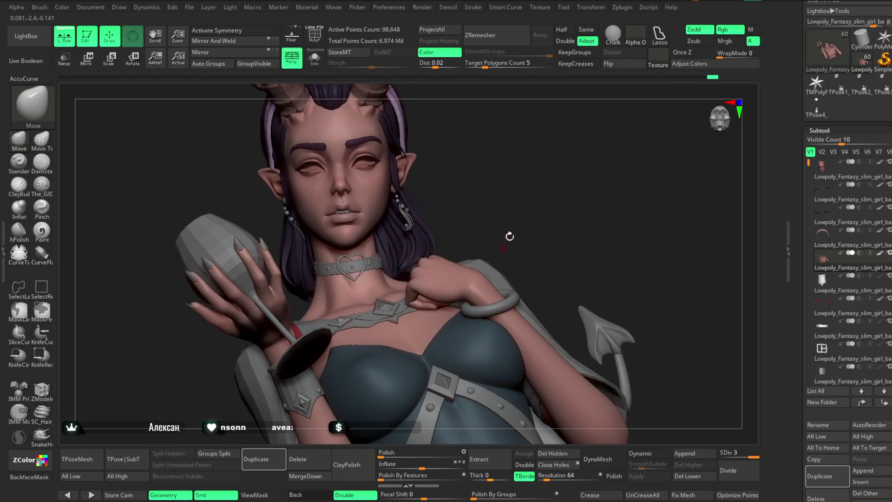
pyautogui.moveTo(526, 138)
pyautogui.mouseDown()
pyautogui.moveTo(516, 125)
pyautogui.moveTo(511, 183)
pyautogui.moveTo(503, 158)
pyautogui.moveTo(496, 193)
pyautogui.moveTo(499, 146)
pyautogui.moveTo(432, 170)
pyautogui.moveTo(472, 134)
pyautogui.moveTo(361, 184)
pyautogui.mouseUp()
pyautogui.keyDown('alt'); pyautogui.click(311, 177); pyautogui.keyUp('alt')
pyautogui.press('space')
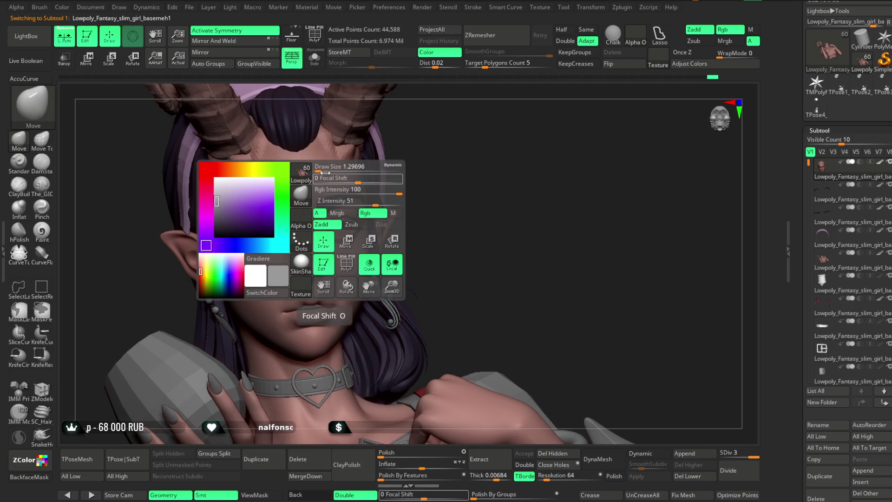
pyautogui.press('shift')
pyautogui.moveTo(358, 183)
pyautogui.keyDown('shift'); pyautogui.mouseDown()
pyautogui.moveTo(300, 190)
pyautogui.moveTo(534, 153)
pyautogui.moveTo(504, 139)
pyautogui.moveTo(487, 175)
pyautogui.moveTo(488, 240)
pyautogui.moveTo(500, 177)
pyautogui.moveTo(500, 195)
pyautogui.moveTo(434, 210)
pyautogui.mouseUp(); pyautogui.keyUp('shift')
# Set Draw Size, enable AccuCurve, and isolate the head to inspect the horn-base bumps.
pyautogui.rightClick(441, 209)
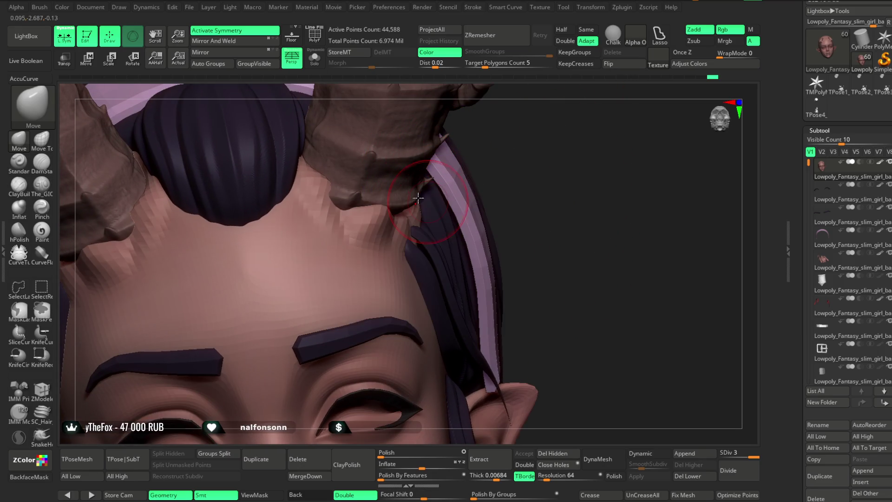
pyautogui.click(24, 79)
pyautogui.moveTo(138, 110)
pyautogui.mouseDown(button='right')
pyautogui.moveTo(363, 192)
pyautogui.moveTo(581, 186)
pyautogui.moveTo(525, 178)
pyautogui.mouseUp(button='right')
pyautogui.hotkey('ctrl', 'shift', 's')
pyautogui.moveTo(508, 149)
pyautogui.mouseDown(button='right')
pyautogui.moveTo(499, 133)
pyautogui.moveTo(343, 200)
pyautogui.mouseUp(button='right')
pyautogui.moveTo(486, 122)
pyautogui.mouseDown(button='right')
pyautogui.moveTo(478, 145)
pyautogui.moveTo(351, 168)
pyautogui.mouseUp(button='right')
pyautogui.moveTo(551, 138)
pyautogui.mouseDown(button='right')
pyautogui.moveTo(563, 102)
pyautogui.moveTo(559, 138)
pyautogui.moveTo(531, 137)
pyautogui.moveTo(534, 147)
pyautogui.mouseUp(button='right')
pyautogui.press('space')
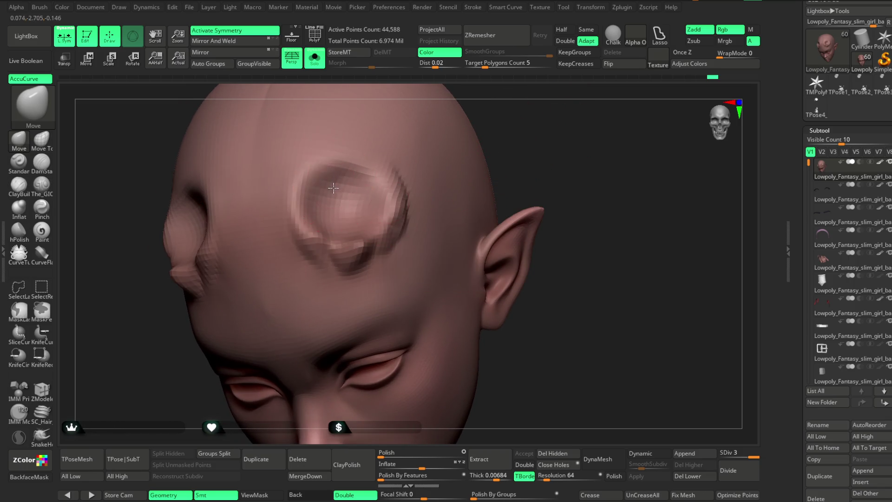
# Orbit the isolated head to check the other ear and the horn base.
pyautogui.moveTo(460, 135)
pyautogui.mouseDown(button='right')
pyautogui.moveTo(367, 184)
pyautogui.moveTo(380, 207)
pyautogui.mouseUp(button='right')
pyautogui.moveTo(474, 138); pyautogui.dragTo(353, 221, button='right')
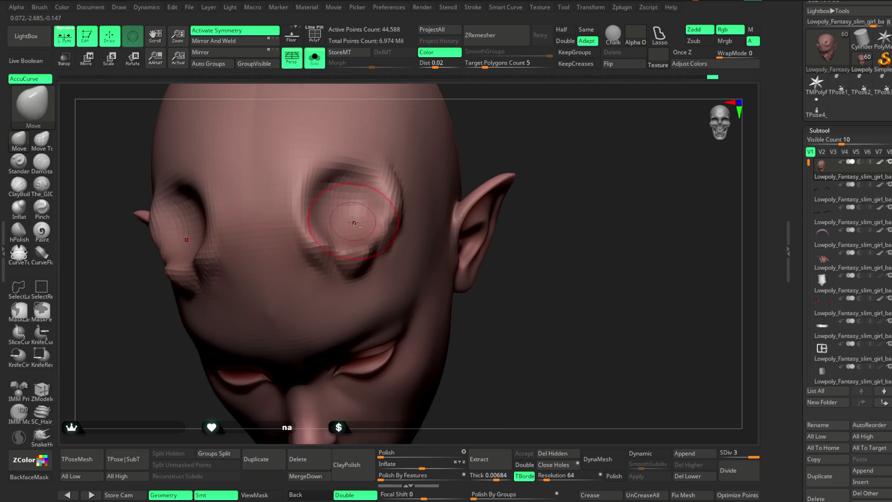
pyautogui.moveTo(414, 176)
pyautogui.mouseDown(button='right')
pyautogui.moveTo(334, 206)
pyautogui.moveTo(407, 143)
pyautogui.moveTo(347, 206)
pyautogui.mouseUp(button='right')
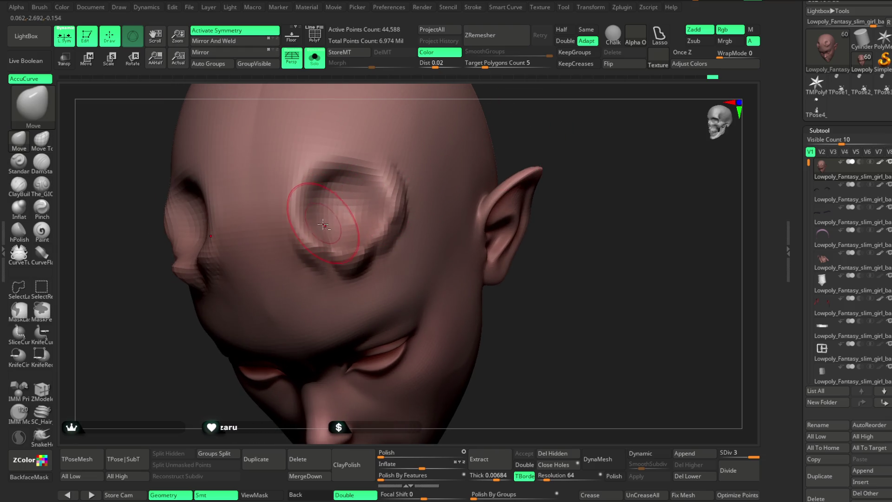
pyautogui.moveTo(419, 174)
pyautogui.mouseDown(button='right')
pyautogui.moveTo(514, 140)
pyautogui.moveTo(517, 120)
pyautogui.moveTo(505, 116)
pyautogui.moveTo(478, 138)
pyautogui.moveTo(482, 161)
pyautogui.moveTo(485, 142)
pyautogui.moveTo(508, 120)
pyautogui.moveTo(497, 127)
pyautogui.mouseUp(button='right')
# Undo the recent head edits and turn off Solo so every subtool shows.
pyautogui.press('space')
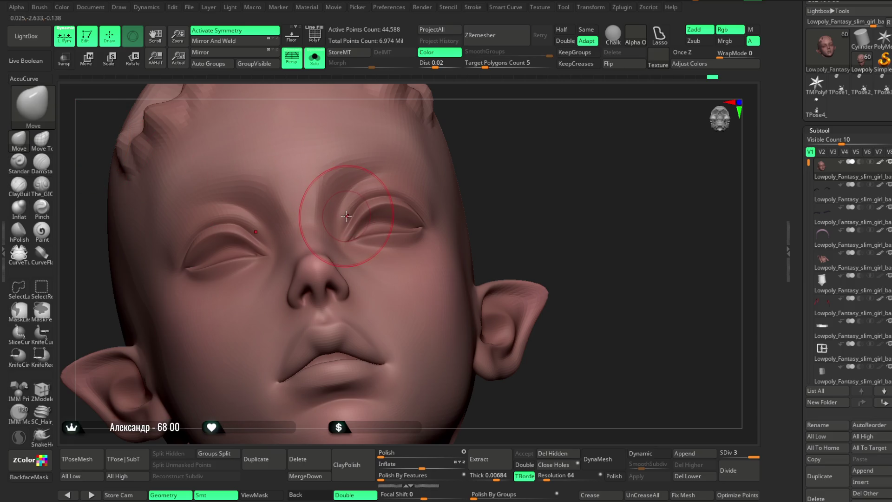
pyautogui.press('f')
pyautogui.press('space')
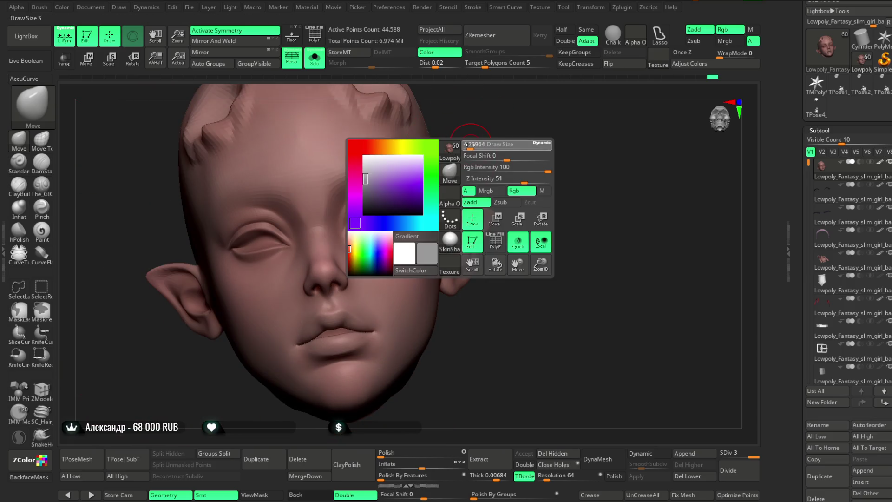
pyautogui.hotkey('ctrl', 'z')
pyautogui.hotkey('ctrl', 'z')
pyautogui.hotkey('ctrl', 'z')
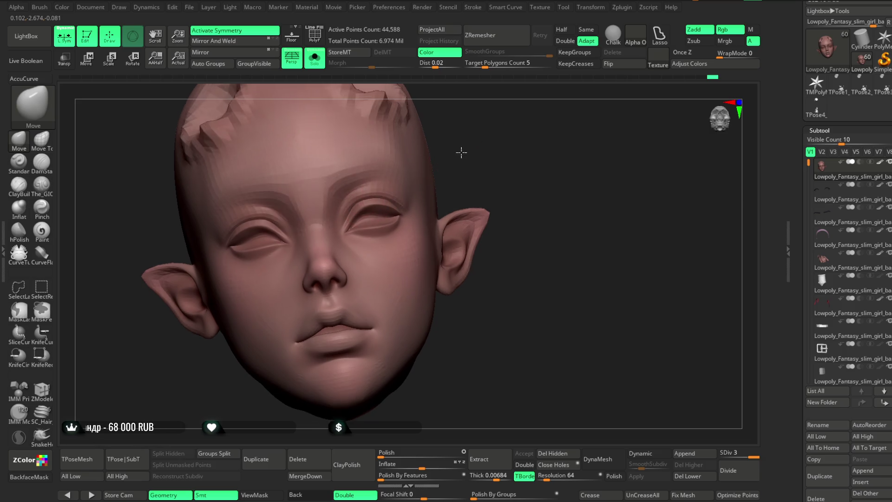
pyautogui.click(338, 77)
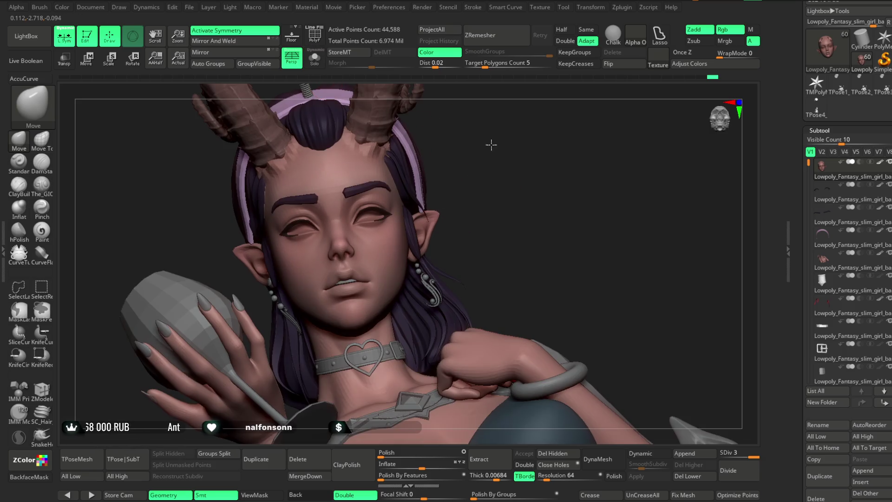
# Make the Wings folder visible in the Subtool list so the feathered wings appear.
pyautogui.scroll(-5, 484, 189)
pyautogui.moveTo(474, 161); pyautogui.dragTo(476, 163)
pyautogui.moveTo(808, 163); pyautogui.dragTo(808, 285)
pyautogui.click(888, 321)
# Orbit and zoom around the winged bust to review it from several angles.
pyautogui.moveTo(500, 166); pyautogui.dragTo(540, 193)
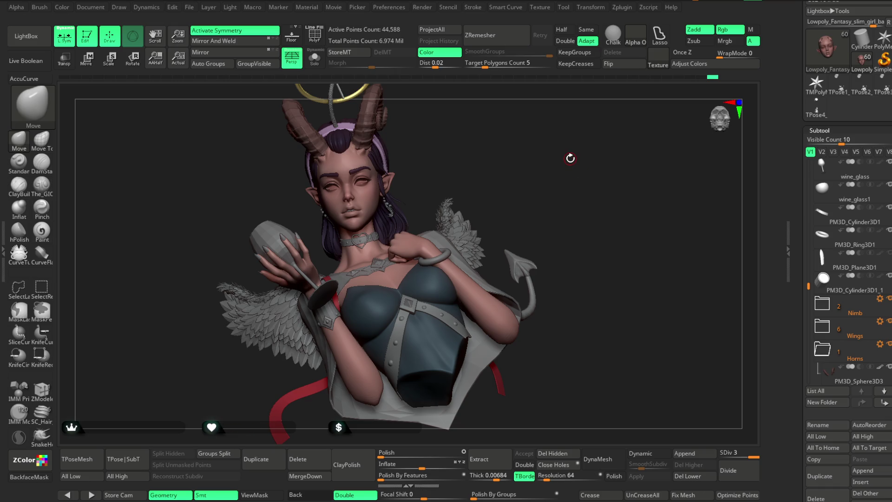
pyautogui.moveTo(569, 158)
pyautogui.mouseDown()
pyautogui.moveTo(558, 166)
pyautogui.moveTo(565, 164)
pyautogui.mouseUp()
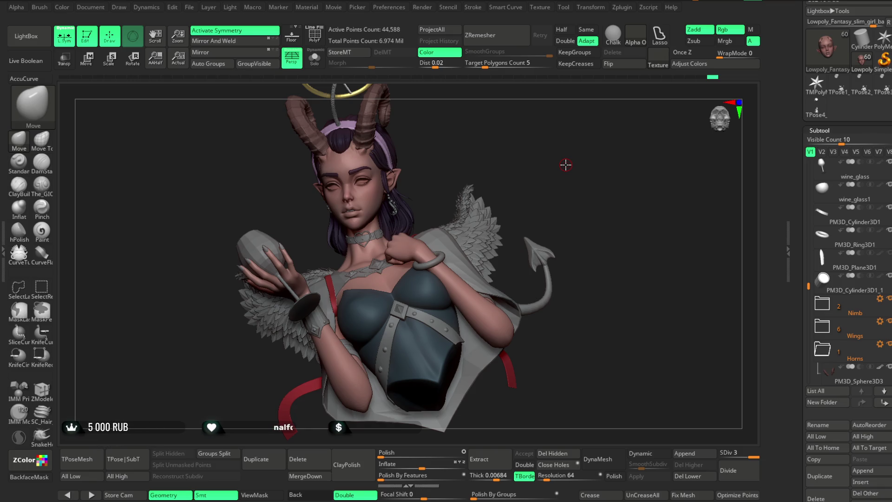
pyautogui.moveTo(549, 179)
pyautogui.mouseDown()
pyautogui.moveTo(517, 166)
pyautogui.moveTo(528, 162)
pyautogui.moveTo(524, 149)
pyautogui.moveTo(529, 204)
pyautogui.moveTo(454, 179)
pyautogui.mouseUp()
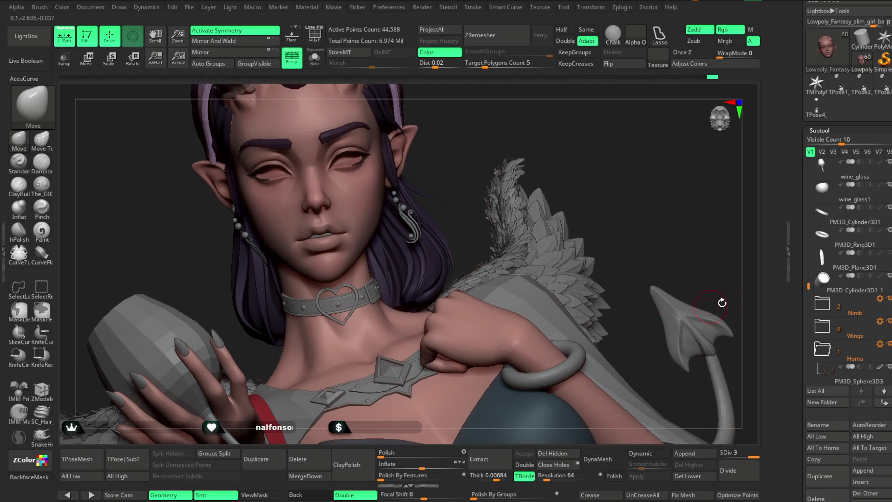
pyautogui.moveTo(608, 207)
pyautogui.mouseDown()
pyautogui.moveTo(571, 133)
pyautogui.moveTo(572, 188)
pyautogui.mouseUp()
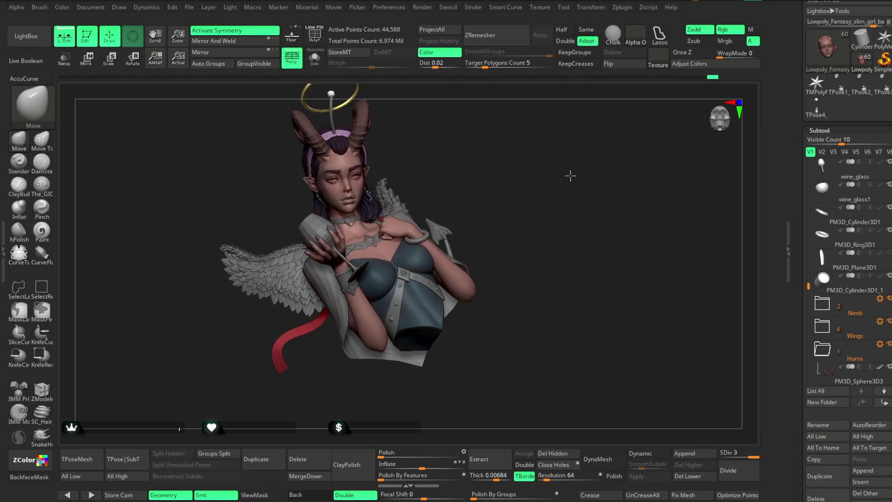
pyautogui.moveTo(568, 175)
pyautogui.mouseDown()
pyautogui.moveTo(527, 169)
pyautogui.moveTo(533, 201)
pyautogui.moveTo(537, 175)
pyautogui.mouseUp()
# Enlarge the canvas, turn the bust frontal and select the Extract2 wing subtool.
pyautogui.press('Tab')
pyautogui.press('Tab')
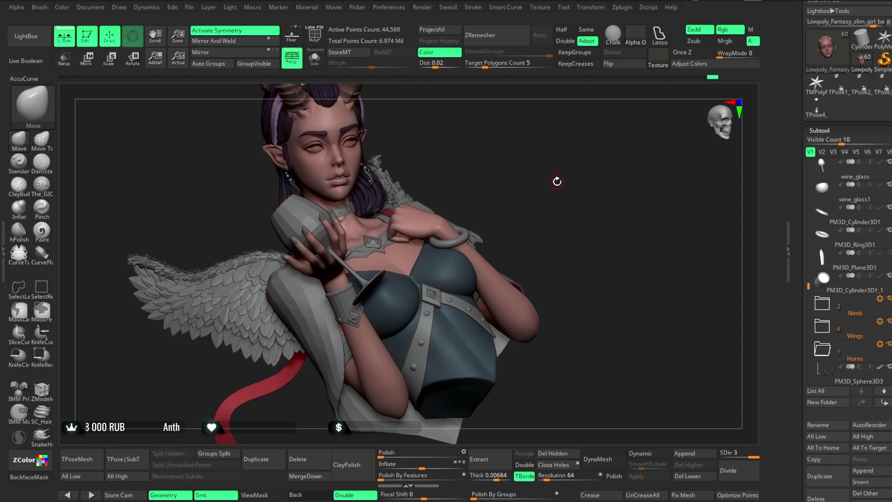
pyautogui.moveTo(558, 176)
pyautogui.mouseDown()
pyautogui.moveTo(545, 175)
pyautogui.moveTo(703, 264)
pyautogui.mouseUp()
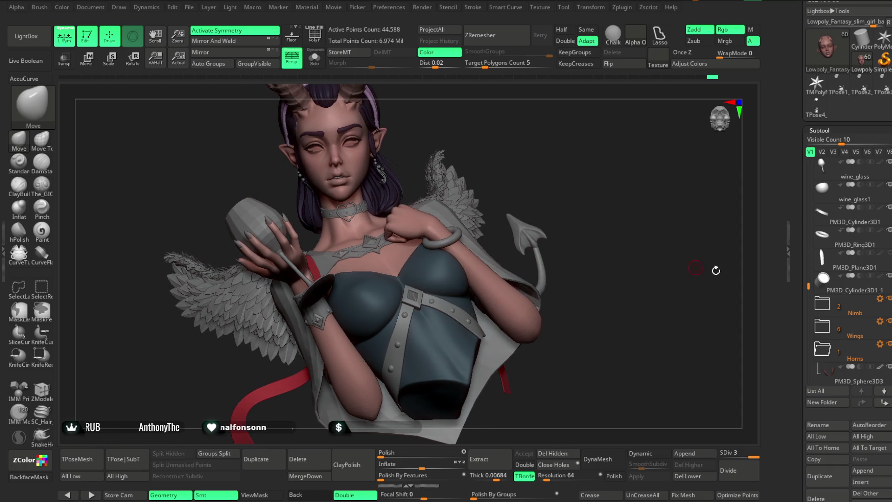
pyautogui.scroll(-2, 890, 234)
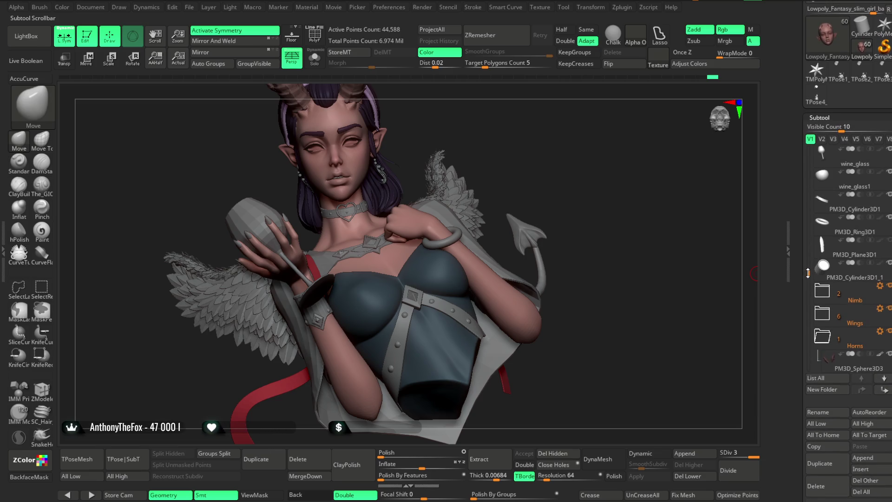
pyautogui.scroll(-1, 850, 260)
pyautogui.keyDown('alt'); pyautogui.click(246, 306); pyautogui.keyUp('alt')
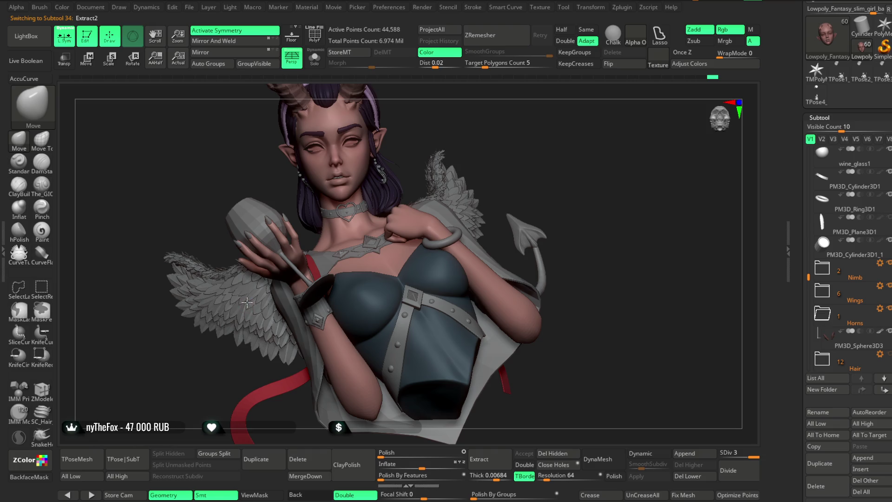
# Solo the Extract2 wing briefly, then switch between Extract3_3 and Extract2.
pyautogui.click(313, 65)
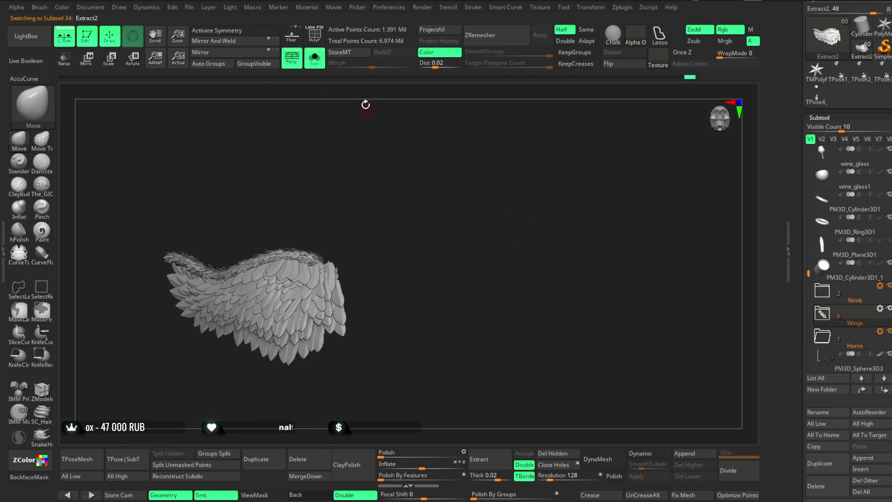
pyautogui.click(315, 63)
pyautogui.keyDown('alt'); pyautogui.click(463, 201); pyautogui.keyUp('alt')
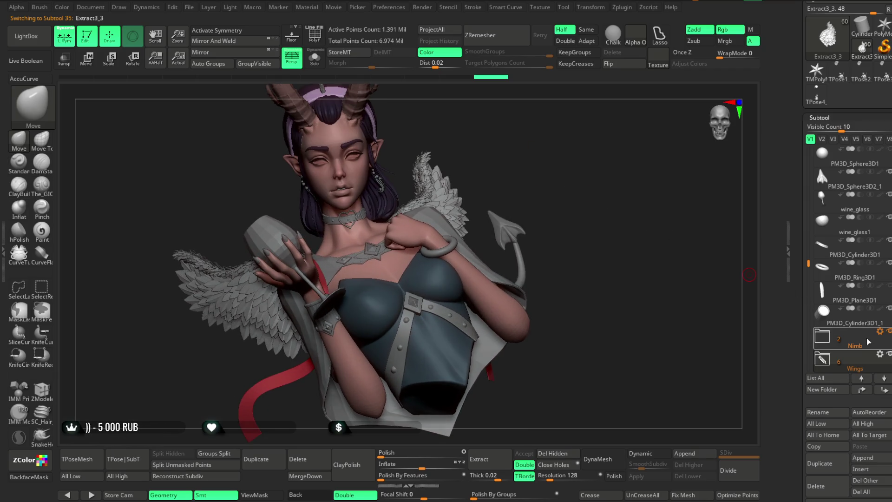
pyautogui.press('ctrl')
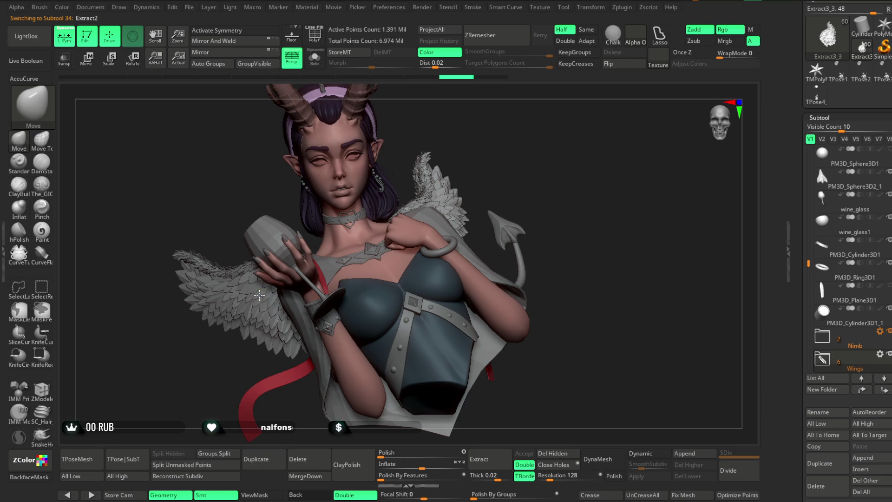
pyautogui.keyDown('alt'); pyautogui.click(446, 195); pyautogui.keyUp('alt')
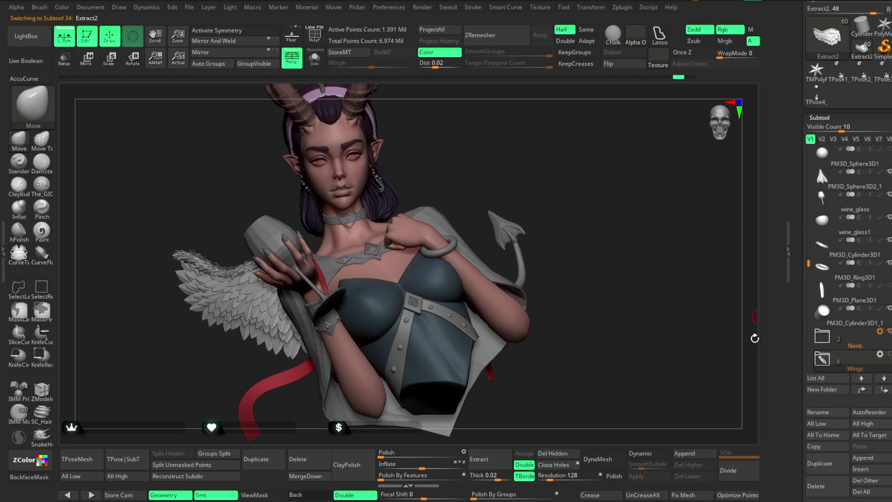
# Select Extract7, close in on the face and pick the Extract4_3 hair strand.
pyautogui.keyDown('alt'); pyautogui.click(428, 285); pyautogui.keyUp('alt')
pyautogui.moveTo(577, 179)
pyautogui.mouseDown()
pyautogui.moveTo(542, 185)
pyautogui.moveTo(541, 169)
pyautogui.moveTo(548, 202)
pyautogui.moveTo(555, 186)
pyautogui.moveTo(546, 138)
pyautogui.moveTo(535, 181)
pyautogui.moveTo(527, 181)
pyautogui.moveTo(529, 163)
pyautogui.moveTo(526, 216)
pyautogui.moveTo(523, 195)
pyautogui.mouseUp()
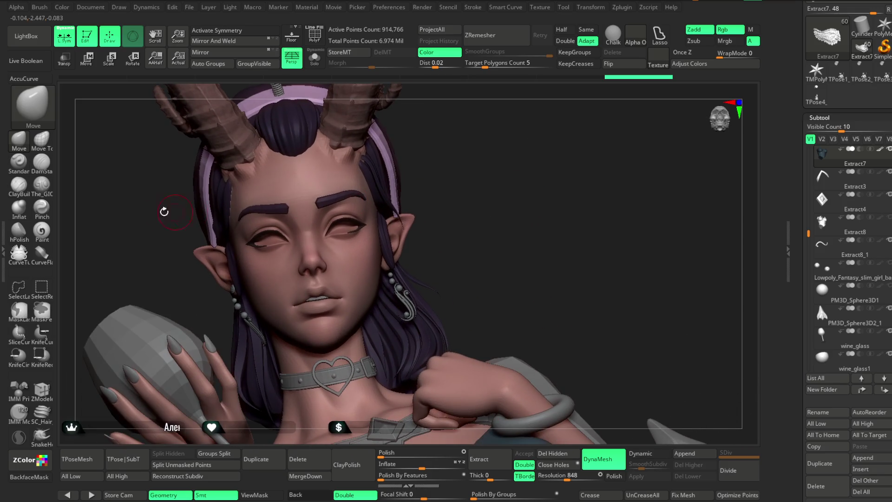
pyautogui.keyDown('alt'); pyautogui.click(396, 174); pyautogui.keyUp('alt')
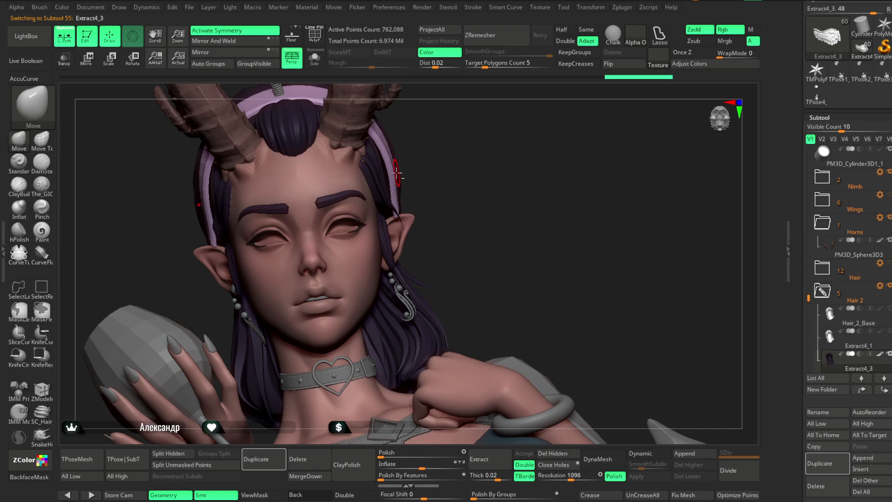
# Enlarge the brush size and make the headband subtool active.
pyautogui.press('space')
pyautogui.moveTo(432, 165); pyautogui.dragTo(418, 165)
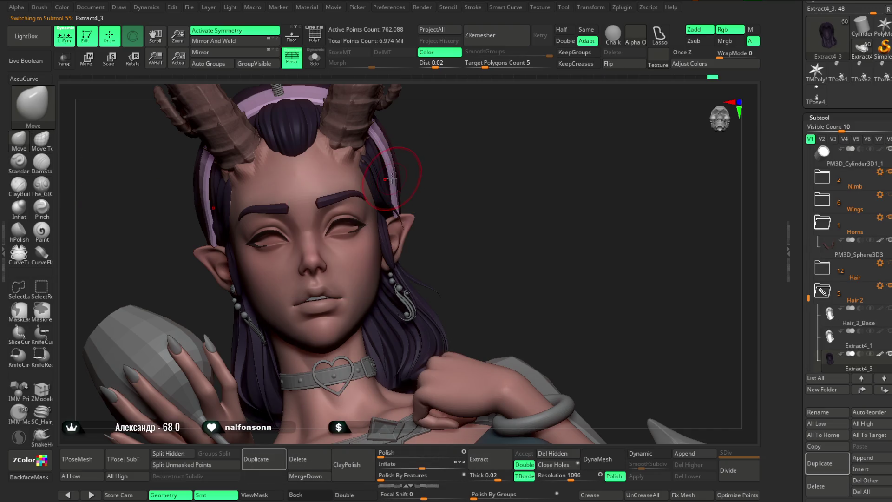
pyautogui.moveTo(392, 172)
pyautogui.mouseDown(button='right')
pyautogui.moveTo(441, 167)
pyautogui.moveTo(398, 172)
pyautogui.moveTo(419, 178)
pyautogui.moveTo(392, 195)
pyautogui.moveTo(376, 174)
pyautogui.mouseUp(button='right')
pyautogui.press('space')
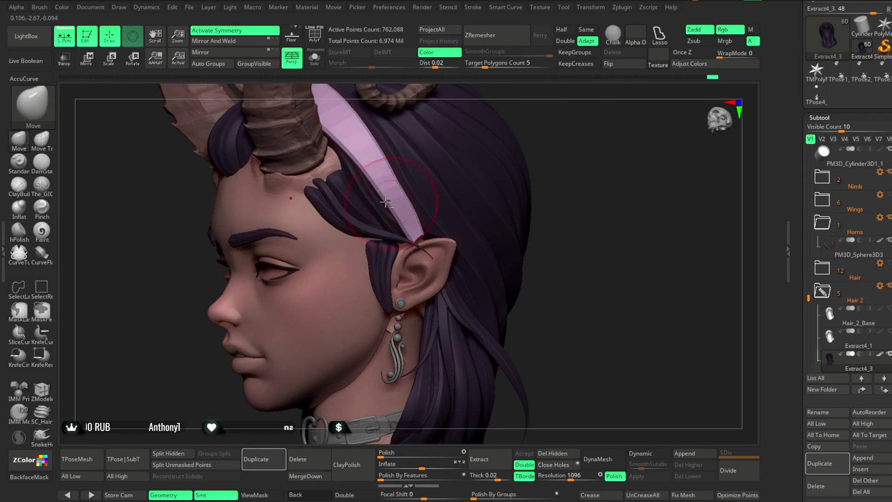
pyautogui.keyDown('alt'); pyautogui.click(375, 172); pyautogui.keyUp('alt')
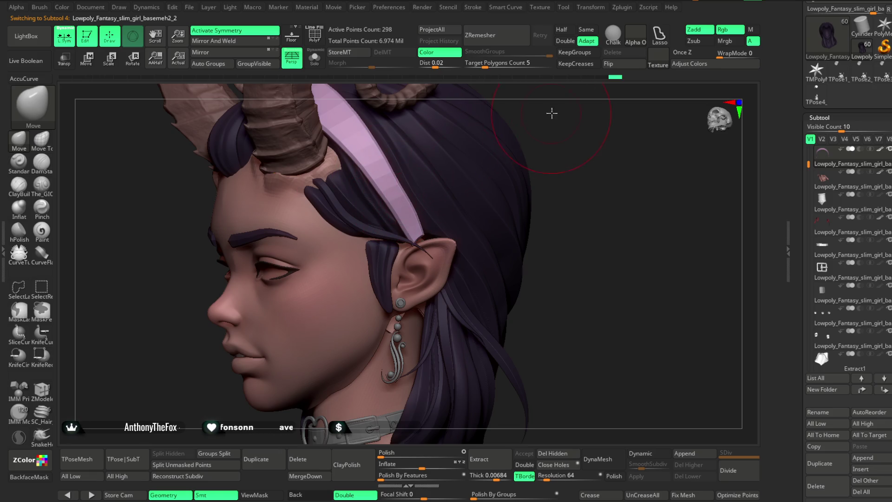
# Orbit from side profile to a frontal view of the head, then frame the full bust.
pyautogui.moveTo(529, 141); pyautogui.dragTo(453, 211, button='right')
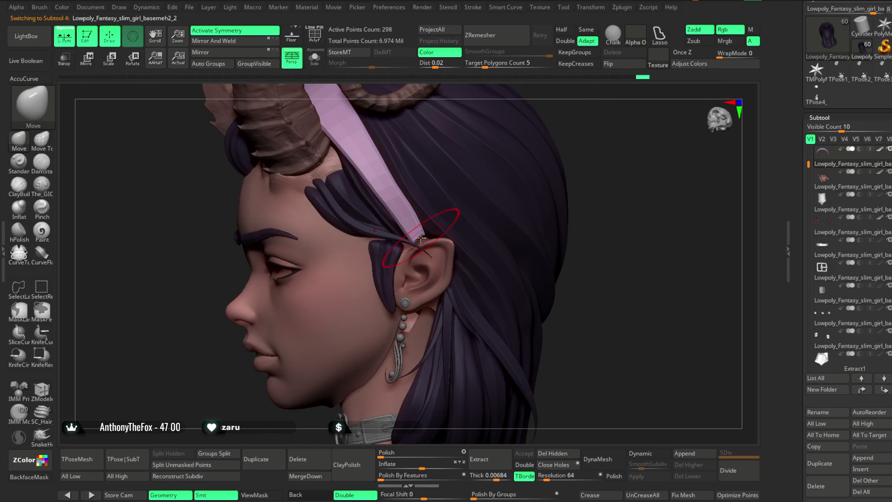
pyautogui.moveTo(590, 113); pyautogui.dragTo(403, 221, button='right')
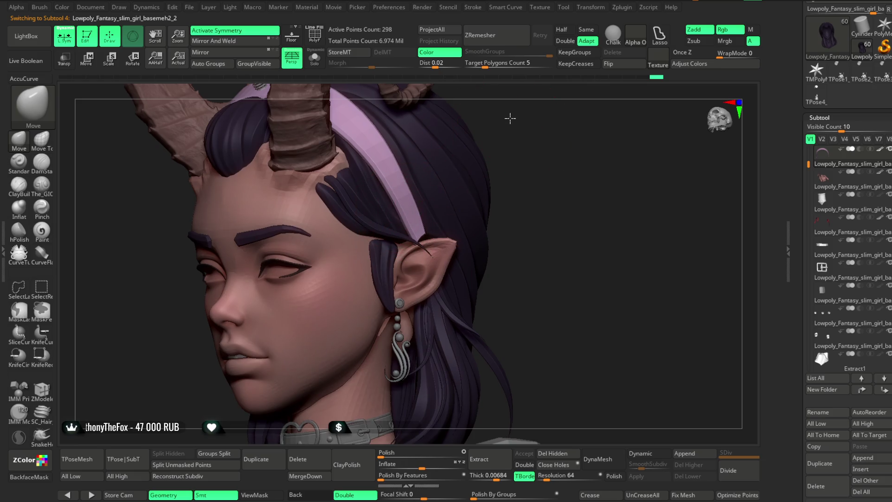
pyautogui.moveTo(514, 120); pyautogui.dragTo(498, 124, button='right')
pyautogui.moveTo(404, 161); pyautogui.dragTo(447, 160, button='right')
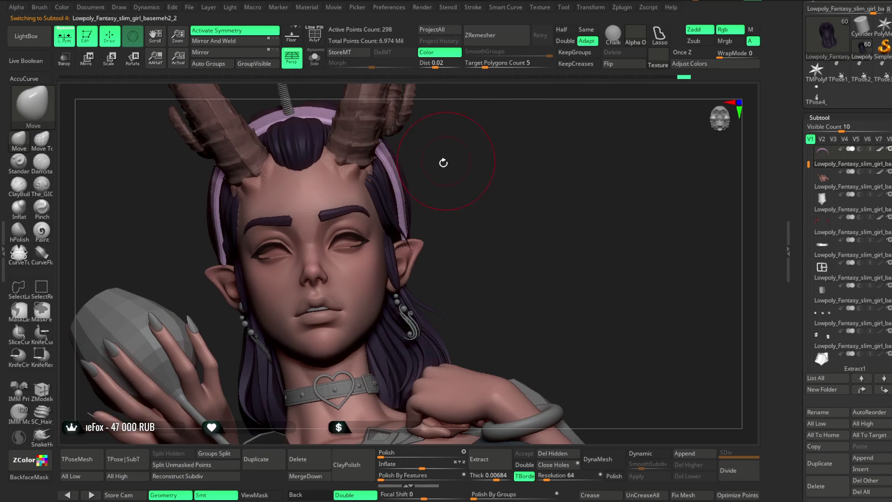
pyautogui.press('space')
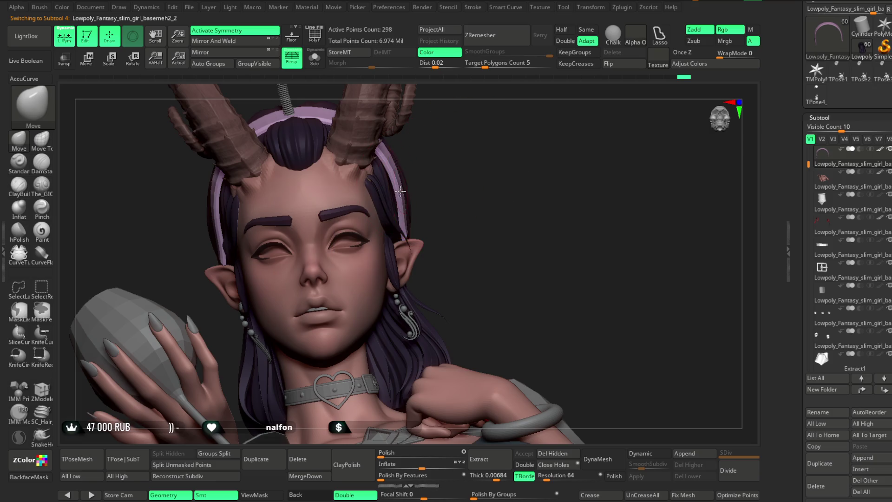
pyautogui.moveTo(441, 188)
pyautogui.keyDown('ctrl'); pyautogui.mouseDown(button='right')
pyautogui.moveTo(447, 169)
pyautogui.moveTo(448, 211)
pyautogui.mouseUp(button='right'); pyautogui.keyUp('ctrl')
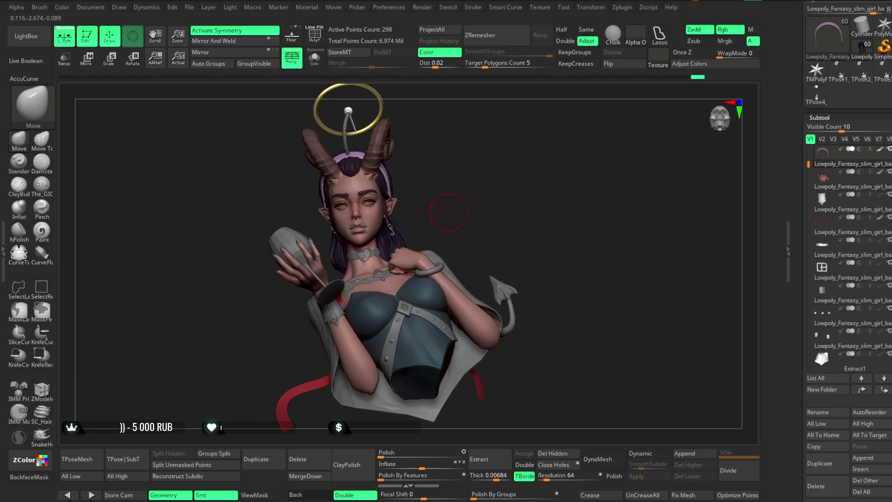
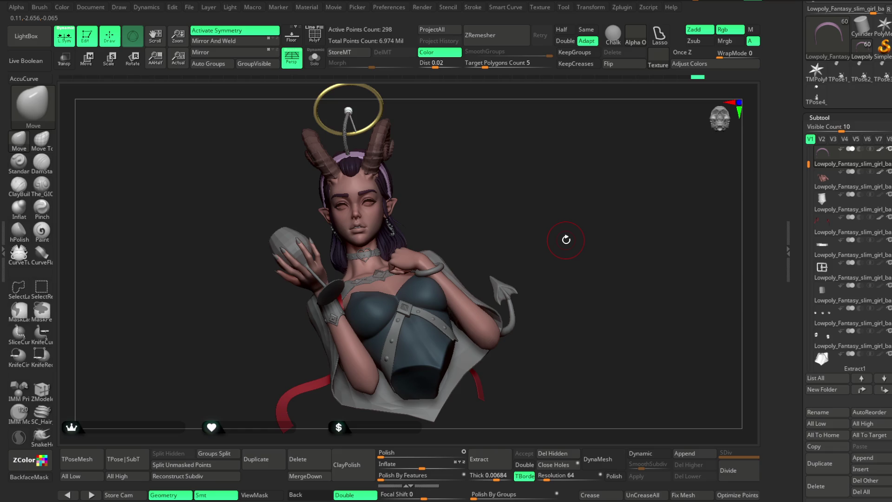
# Zoom in from the full bust to the forehead and eyebrows and adjust the Draw Size.
pyautogui.moveTo(470, 97); pyautogui.dragTo(493, 335)
pyautogui.moveTo(561, 201)
pyautogui.keyDown('alt'); pyautogui.mouseDown(button='right')
pyautogui.moveTo(578, 189)
pyautogui.moveTo(530, 191)
pyautogui.mouseUp(button='right'); pyautogui.keyUp('alt')
pyautogui.press('space')
pyautogui.moveTo(511, 183); pyautogui.dragTo(514, 182)
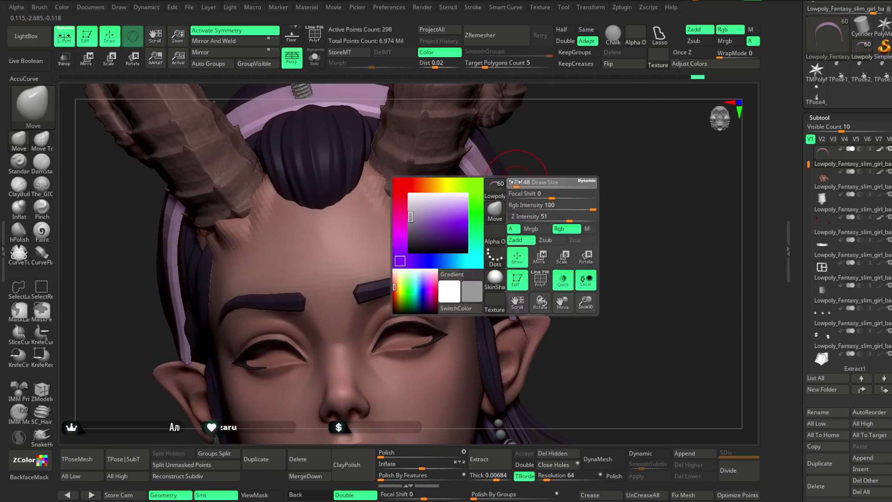
pyautogui.moveTo(515, 182)
pyautogui.keyDown('alt'); pyautogui.mouseDown(button='right')
pyautogui.moveTo(543, 157)
pyautogui.moveTo(585, 144)
pyautogui.moveTo(575, 142)
pyautogui.mouseUp(button='right'); pyautogui.keyUp('alt')
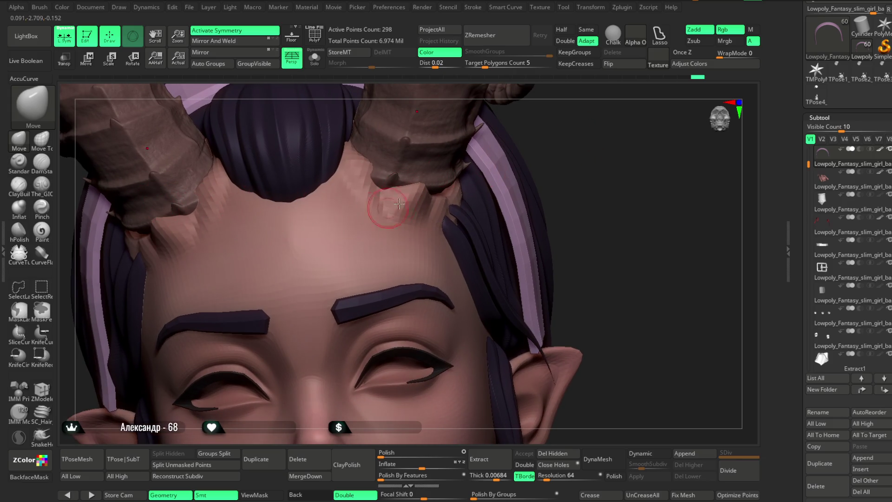
# Pick The_GIO brush in Zsub mode with Focal Shift 73 and select the head subtool.
pyautogui.rightClick(417, 197)
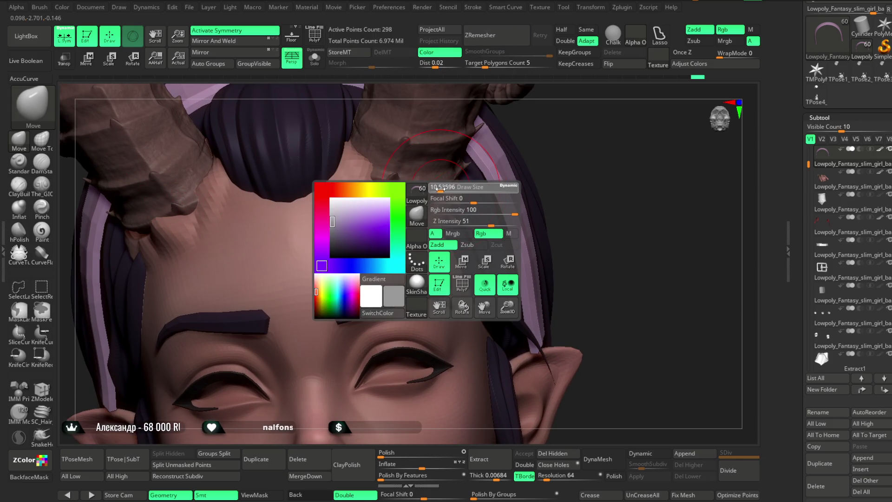
pyautogui.click(42, 186)
pyautogui.keyDown('alt'); pyautogui.click(278, 219); pyautogui.keyUp('alt')
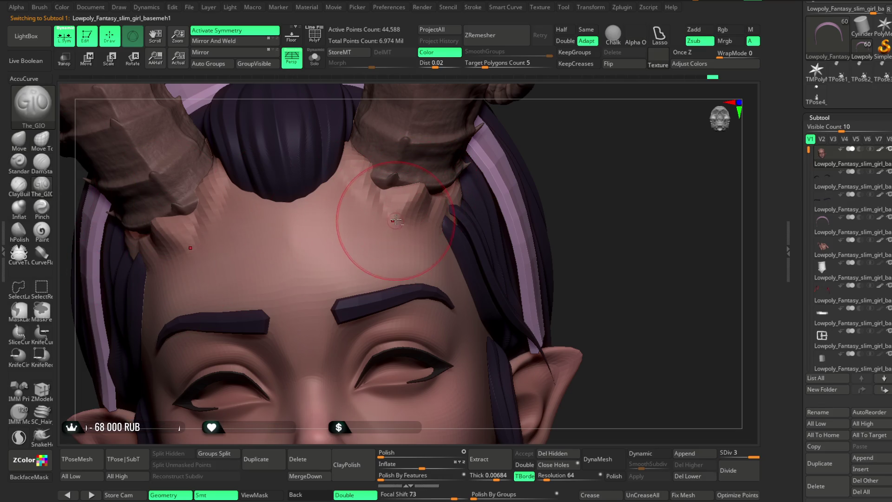
# Shrink the Draw Size and carve with The_GIO around the right horn base on the forehead.
pyautogui.rightClick(550, 143)
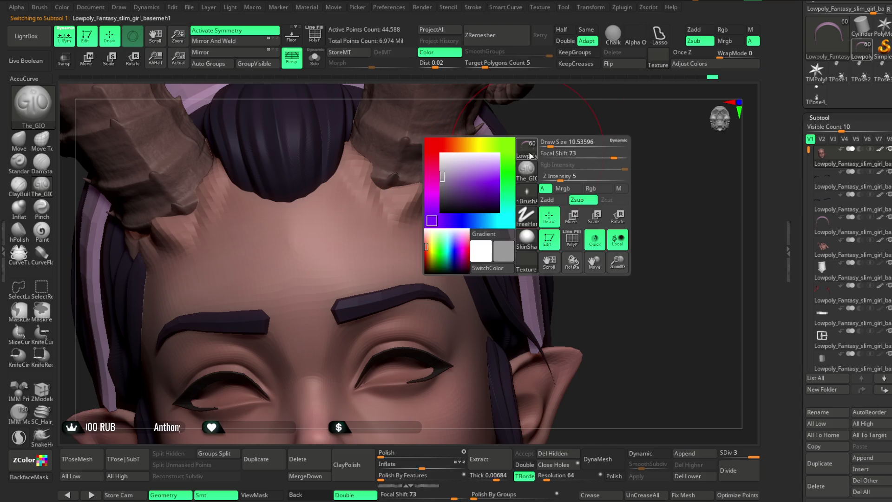
pyautogui.moveTo(550, 141); pyautogui.dragTo(543, 141)
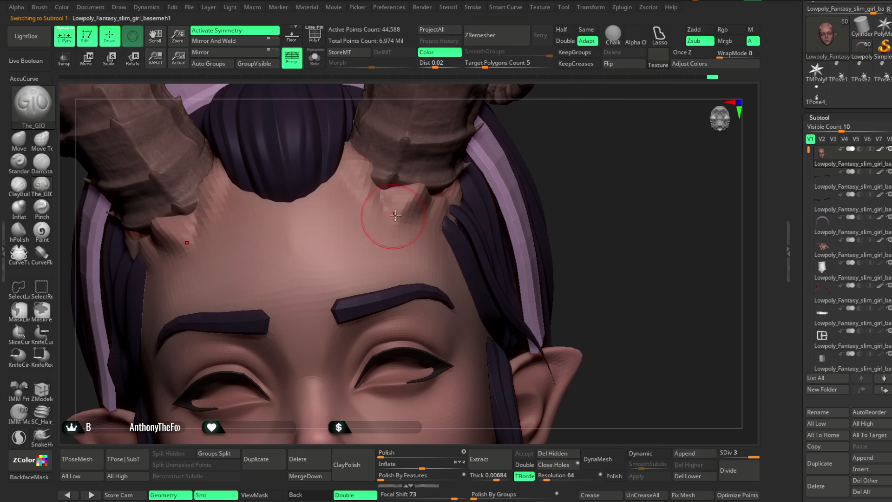
pyautogui.moveTo(418, 183)
pyautogui.mouseDown(button='right')
pyautogui.moveTo(409, 209)
pyautogui.moveTo(431, 232)
pyautogui.mouseUp(button='right')
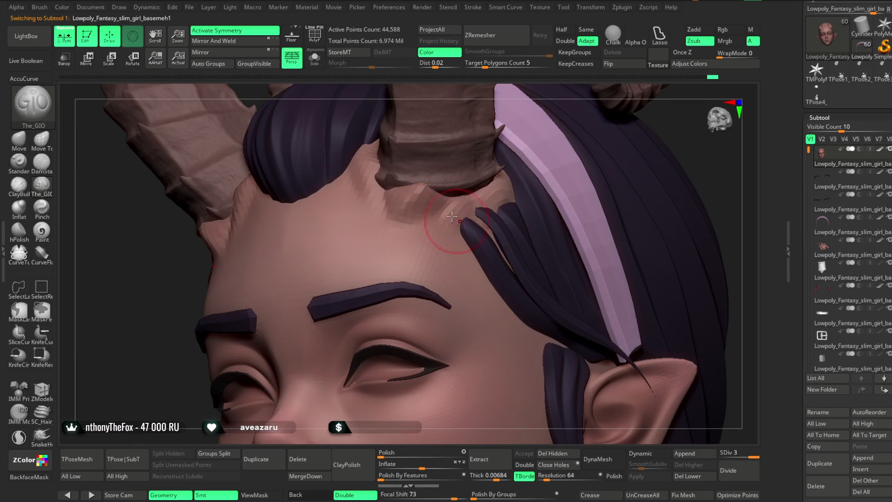
pyautogui.moveTo(411, 217)
pyautogui.keyDown('shift'); pyautogui.mouseDown()
pyautogui.moveTo(390, 222)
pyautogui.moveTo(423, 218)
pyautogui.mouseUp(); pyautogui.keyUp('shift')
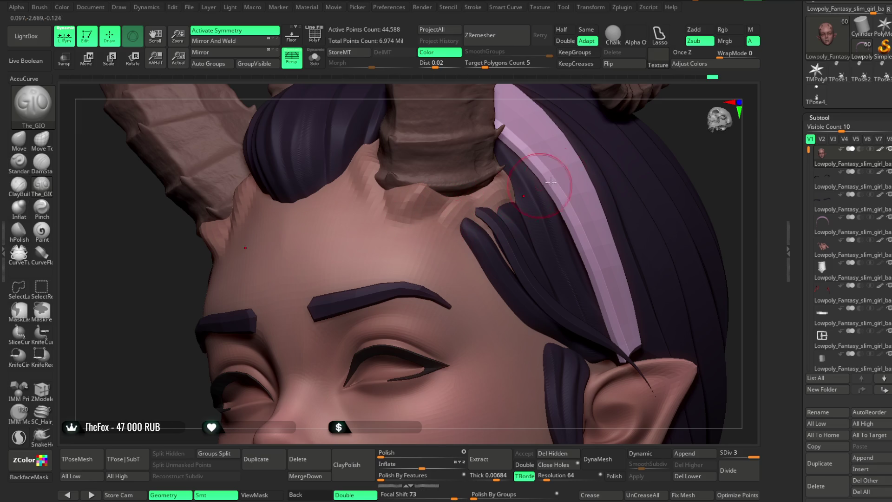
# Rotate the head to centre the horn, then switch to the Move brush with AccuCurve on.
pyautogui.moveTo(690, 128); pyautogui.dragTo(498, 199, button='right')
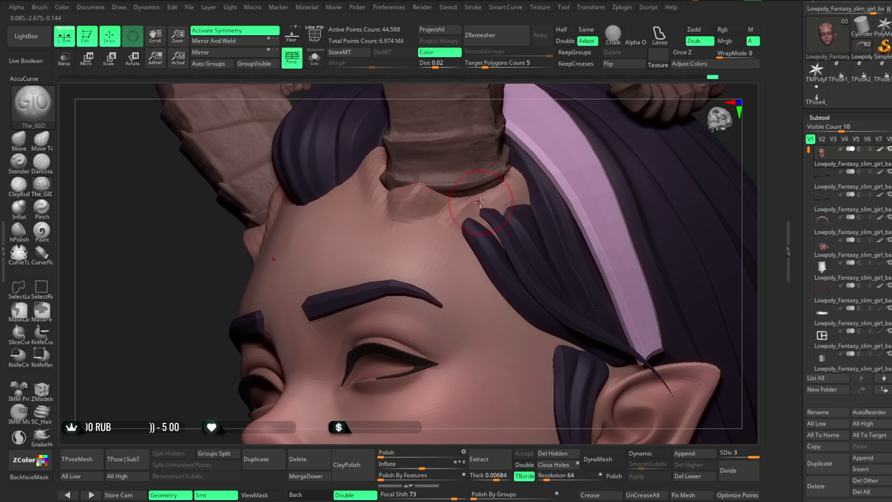
pyautogui.moveTo(483, 212); pyautogui.dragTo(350, 159, button='right')
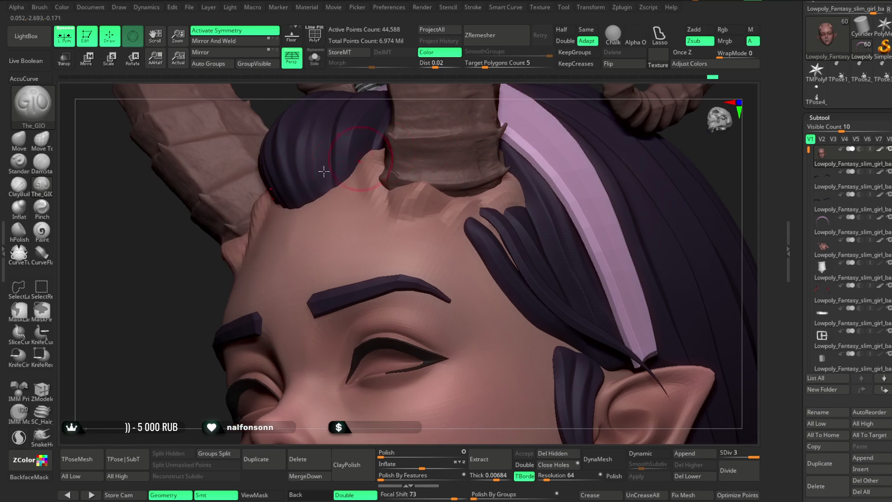
pyautogui.click(19, 139)
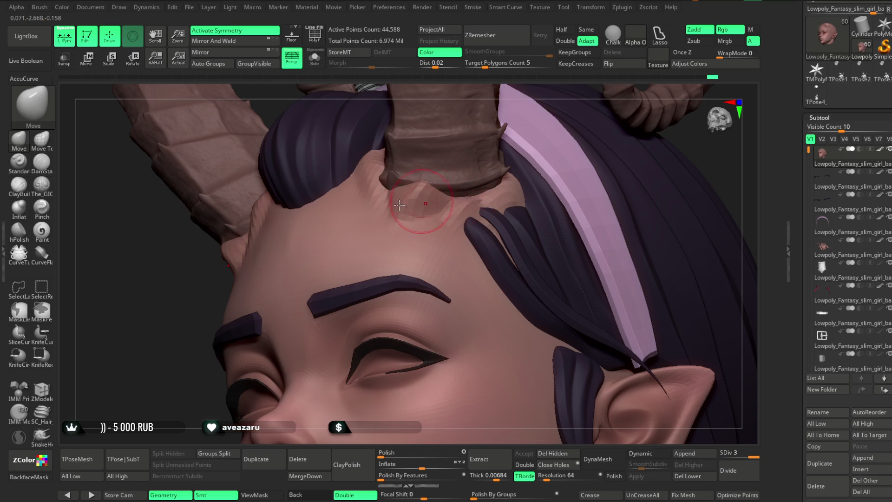
pyautogui.click(36, 79)
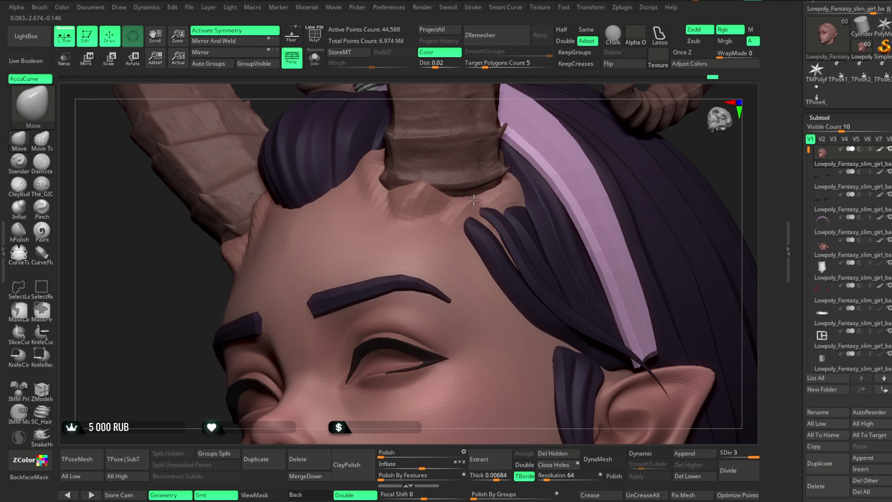
# Toggle Solo to inspect the isolated head, then show and fit the whole character again.
pyautogui.moveTo(561, 92)
pyautogui.mouseDown(button='right')
pyautogui.moveTo(441, 121)
pyautogui.moveTo(374, 156)
pyautogui.mouseUp(button='right')
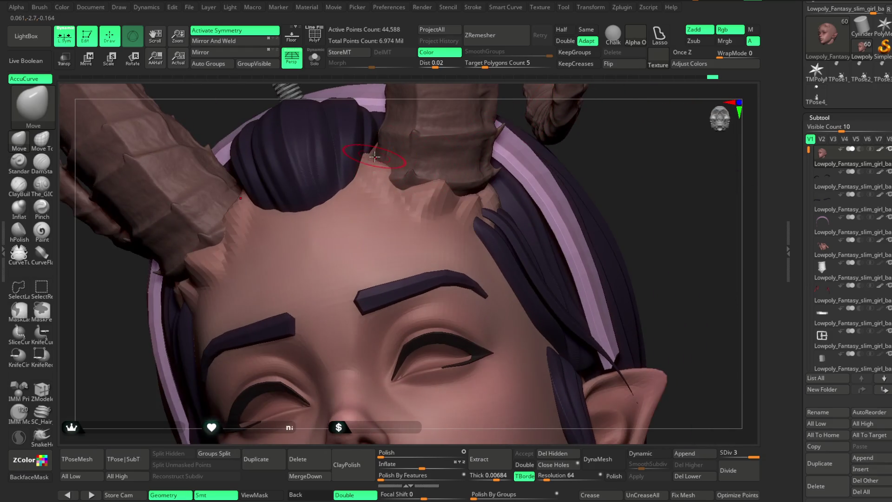
pyautogui.press('space')
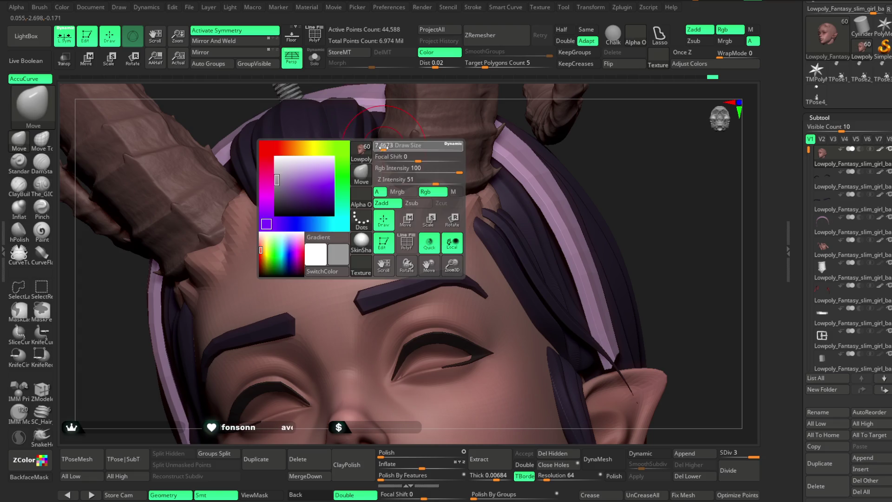
pyautogui.click(314, 58)
pyautogui.moveTo(330, 90)
pyautogui.mouseDown(button='right')
pyautogui.moveTo(342, 169)
pyautogui.moveTo(439, 128)
pyautogui.moveTo(553, 100)
pyautogui.mouseUp(button='right')
pyautogui.press('f')
pyautogui.click(314, 58)
pyautogui.press('f')
pyautogui.moveTo(531, 168)
pyautogui.mouseDown(button='right')
pyautogui.moveTo(529, 193)
pyautogui.moveTo(511, 183)
pyautogui.moveTo(523, 187)
pyautogui.moveTo(526, 211)
pyautogui.mouseUp(button='right')
pyautogui.scroll(10, 525, 204)
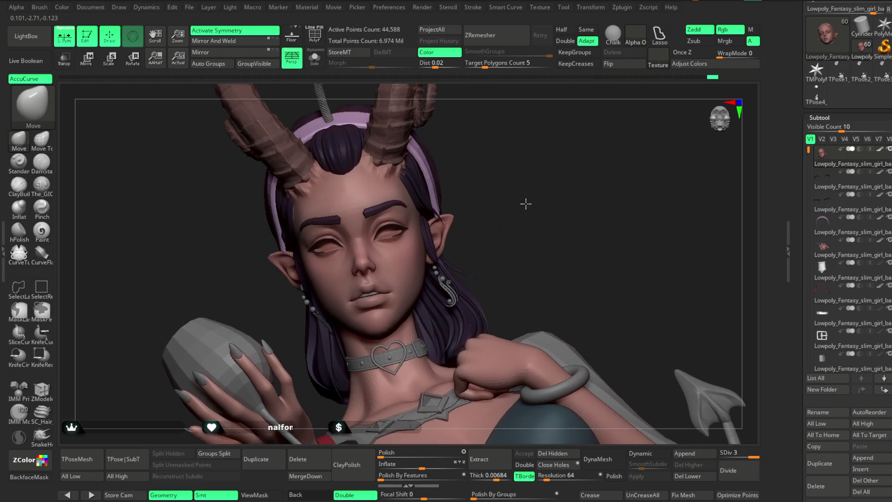
# Switch back to The_GIO carving brush.
pyautogui.scroll(-3, 551, 158)
pyautogui.press('space')
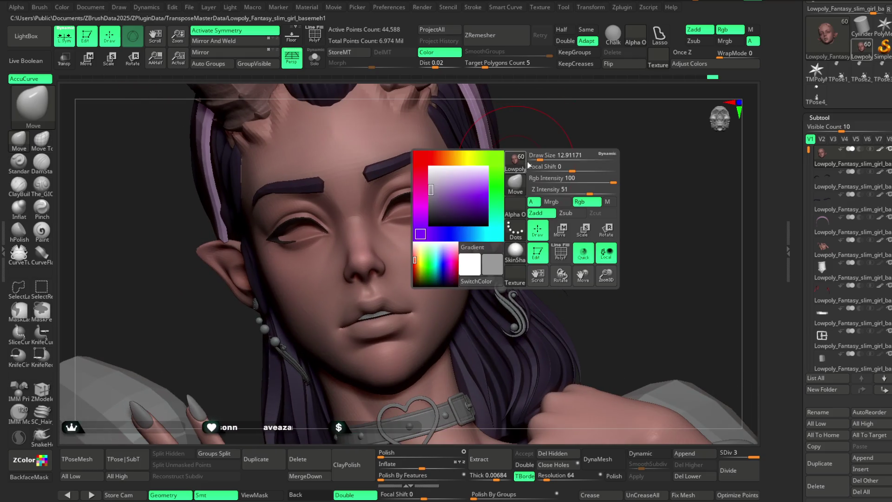
pyautogui.scroll(2, 325, 288)
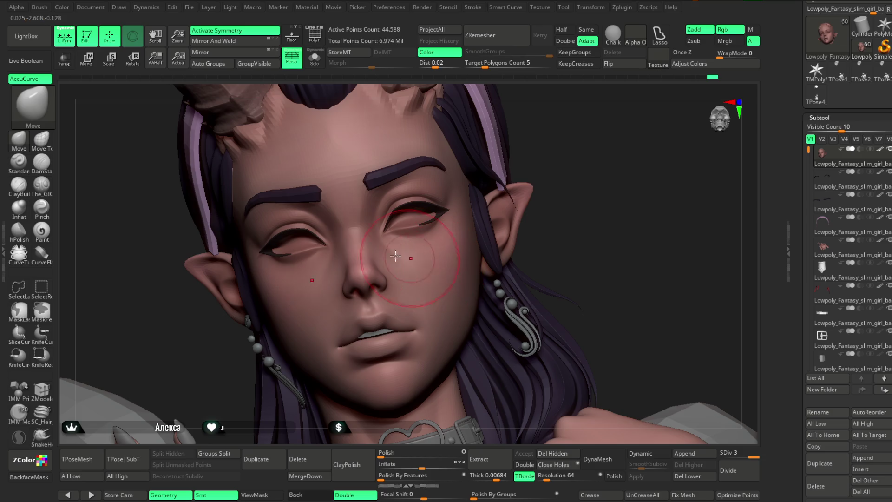
pyautogui.click(43, 185)
# Orbit around the face and eyes, then select the Paint brush in Rgb mode.
pyautogui.moveTo(443, 139)
pyautogui.mouseDown(button='right')
pyautogui.moveTo(508, 151)
pyautogui.moveTo(472, 144)
pyautogui.mouseUp(button='right')
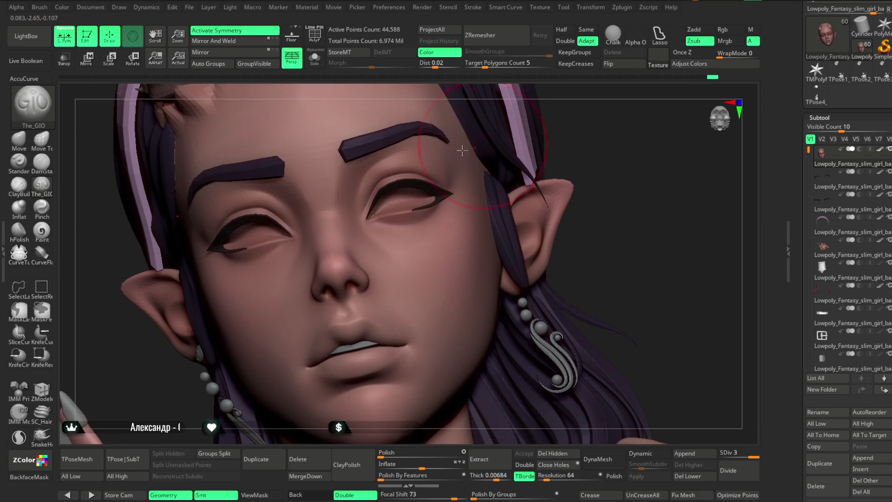
pyautogui.moveTo(469, 185); pyautogui.dragTo(464, 150, button='right')
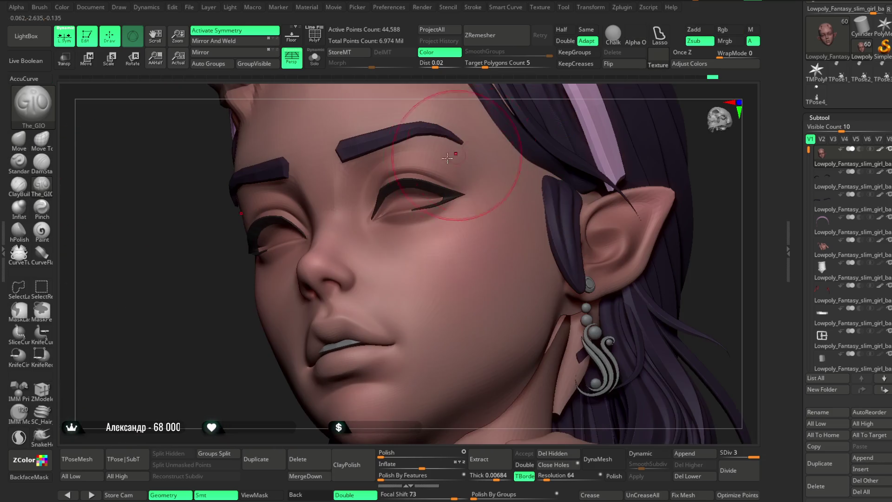
pyautogui.press('space')
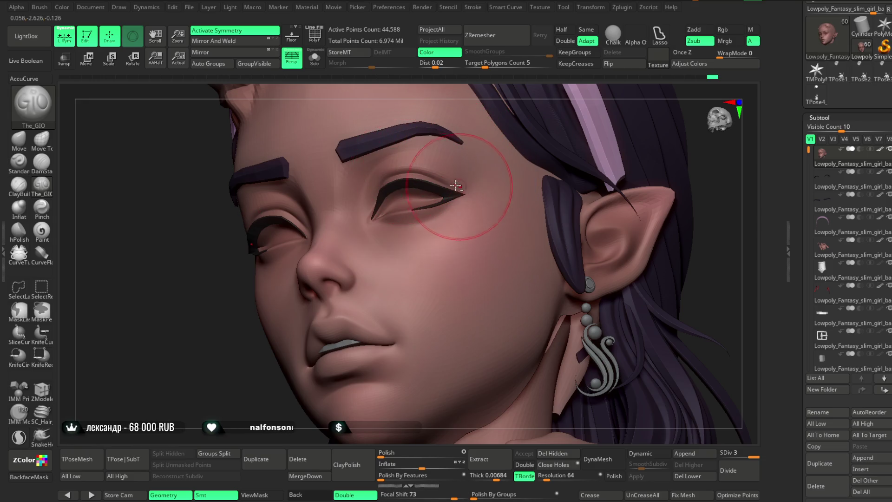
pyautogui.moveTo(497, 157)
pyautogui.mouseDown(button='right')
pyautogui.moveTo(490, 79)
pyautogui.moveTo(385, 125)
pyautogui.mouseUp(button='right')
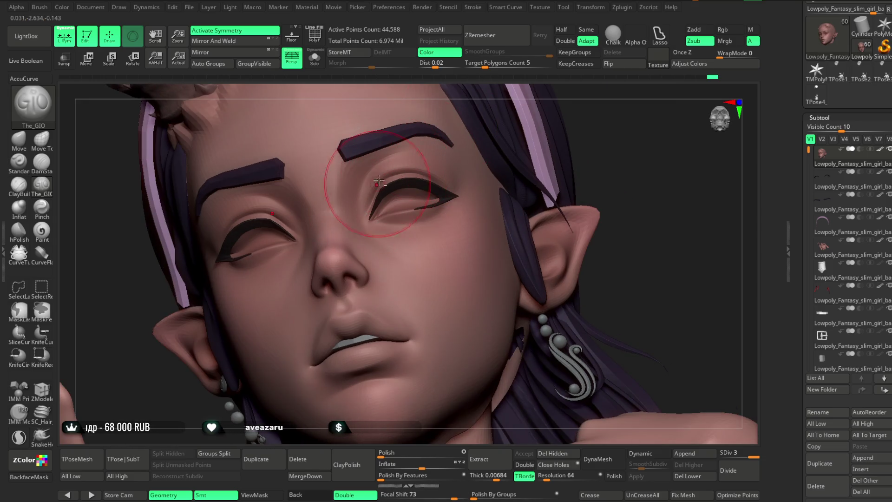
pyautogui.moveTo(588, 135)
pyautogui.mouseDown(button='right')
pyautogui.moveTo(570, 123)
pyautogui.moveTo(530, 123)
pyautogui.moveTo(525, 161)
pyautogui.moveTo(533, 143)
pyautogui.mouseUp(button='right')
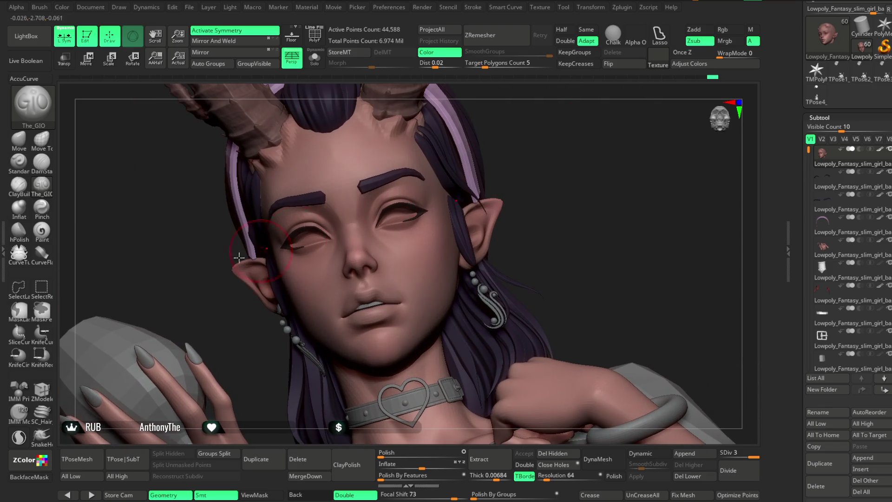
pyautogui.click(42, 230)
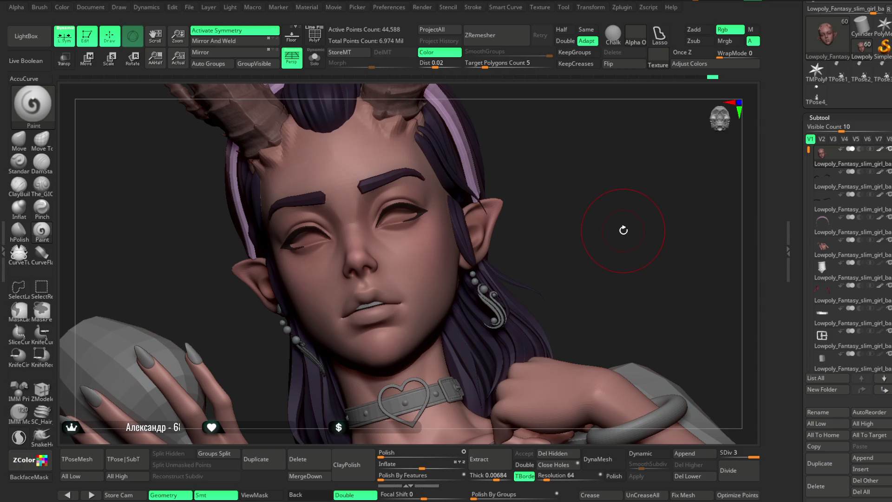
# Switch to Move, then The_GIO in Zsub, and Solo the bare head without hair or brows.
pyautogui.moveTo(532, 189)
pyautogui.mouseDown()
pyautogui.moveTo(525, 139)
pyautogui.moveTo(520, 200)
pyautogui.mouseUp()
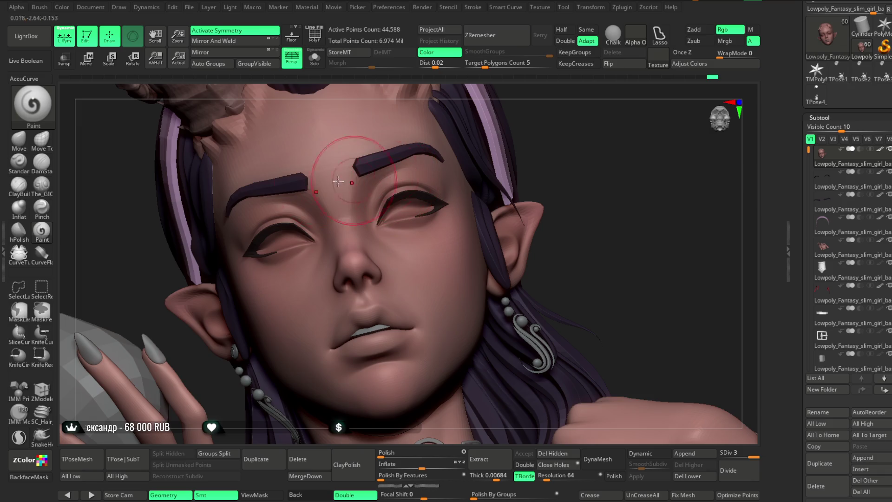
pyautogui.click(28, 149)
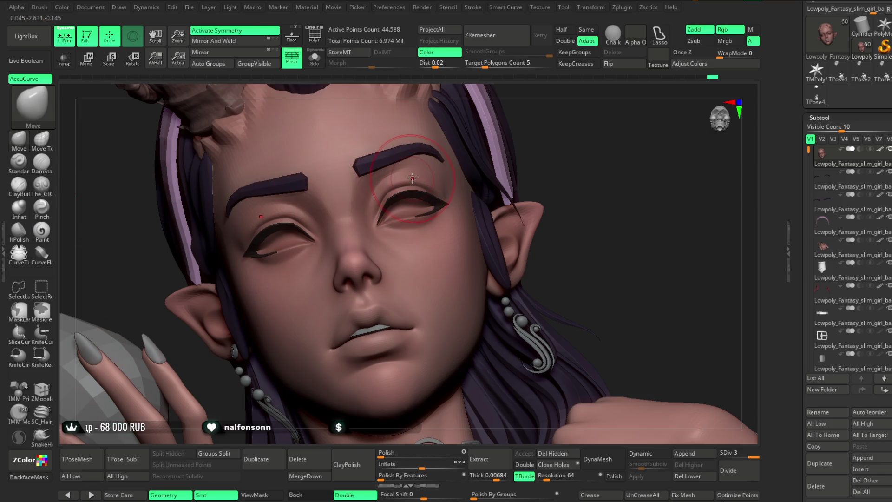
pyautogui.moveTo(529, 146); pyautogui.dragTo(517, 133)
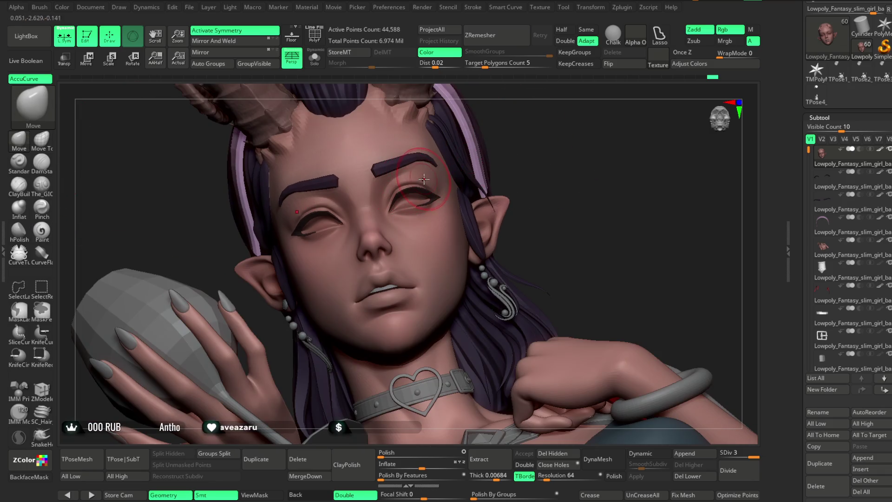
pyautogui.moveTo(466, 146)
pyautogui.mouseDown()
pyautogui.moveTo(514, 116)
pyautogui.moveTo(472, 145)
pyautogui.moveTo(477, 173)
pyautogui.moveTo(543, 128)
pyautogui.moveTo(464, 153)
pyautogui.moveTo(409, 218)
pyautogui.mouseUp()
pyautogui.click(42, 185)
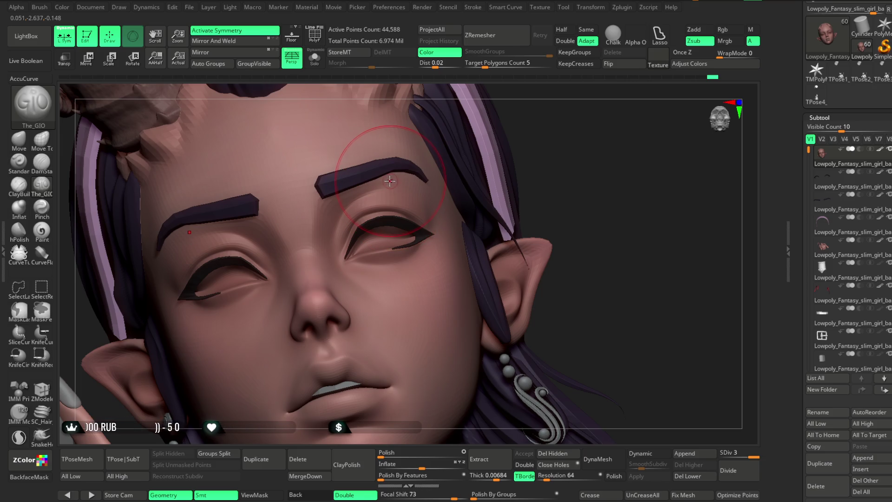
pyautogui.click(314, 59)
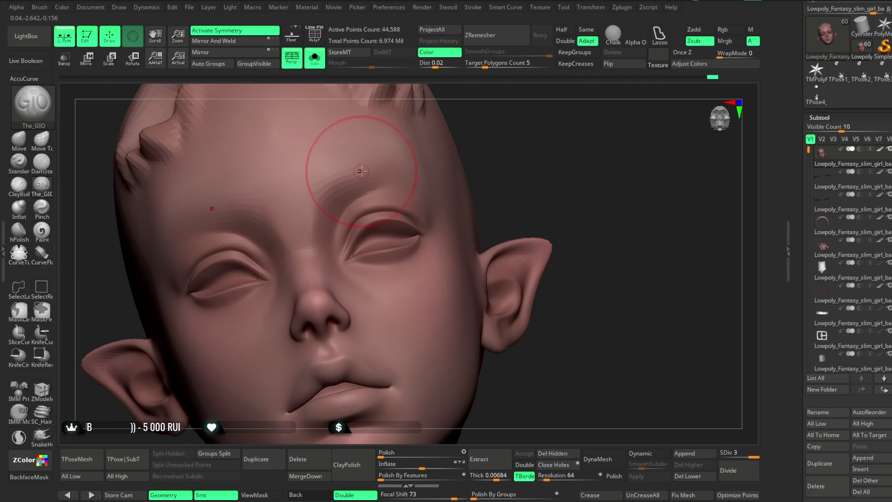
# Enlarge the brush, zoom out to the full bust, and Alt-click the eyebrows to activate Subtool 3.
pyautogui.press('space')
pyautogui.moveTo(360, 171); pyautogui.dragTo(381, 169)
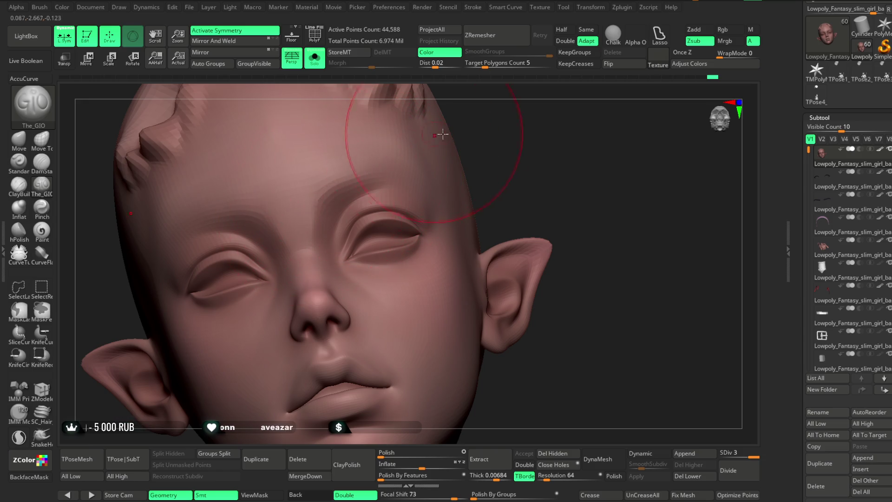
pyautogui.moveTo(437, 135); pyautogui.dragTo(323, 170)
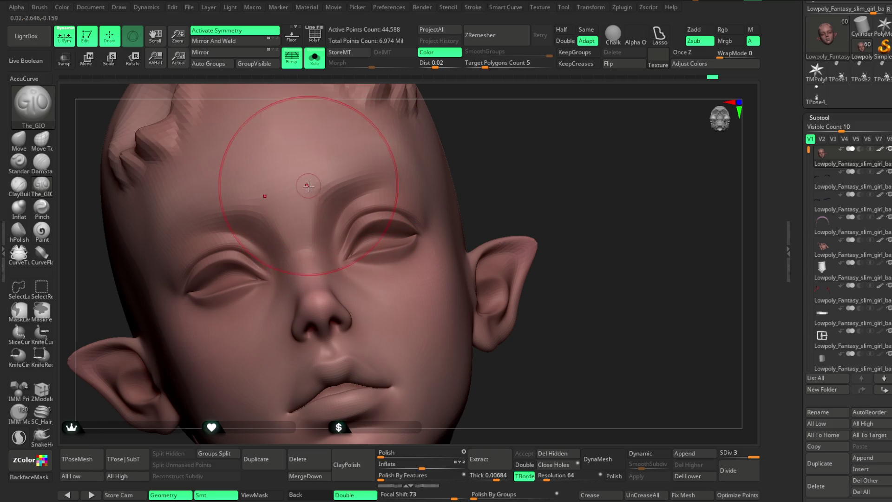
pyautogui.moveTo(487, 149); pyautogui.dragTo(360, 185)
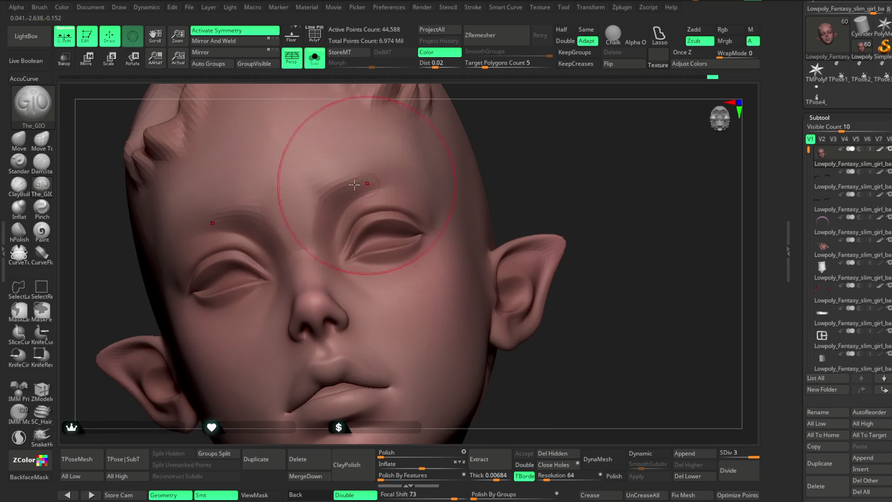
pyautogui.moveTo(445, 141)
pyautogui.mouseDown()
pyautogui.moveTo(480, 130)
pyautogui.moveTo(465, 191)
pyautogui.moveTo(458, 181)
pyautogui.moveTo(488, 166)
pyautogui.moveTo(461, 175)
pyautogui.moveTo(480, 273)
pyautogui.moveTo(480, 171)
pyautogui.moveTo(500, 182)
pyautogui.moveTo(458, 144)
pyautogui.mouseUp()
pyautogui.keyDown('alt'); pyautogui.click(459, 143); pyautogui.keyUp('alt')
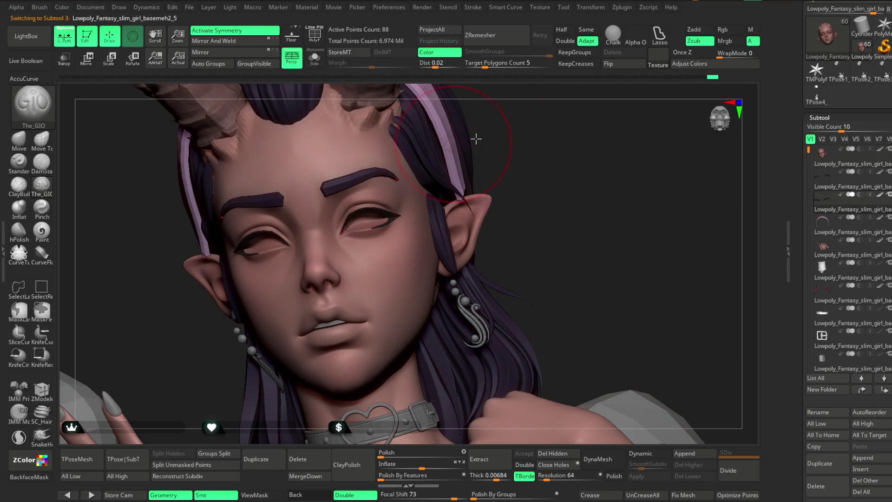
# Toggle Solo to check the eyebrows alone, then select the Move brush.
pyautogui.moveTo(532, 151); pyautogui.dragTo(348, 175, button='right')
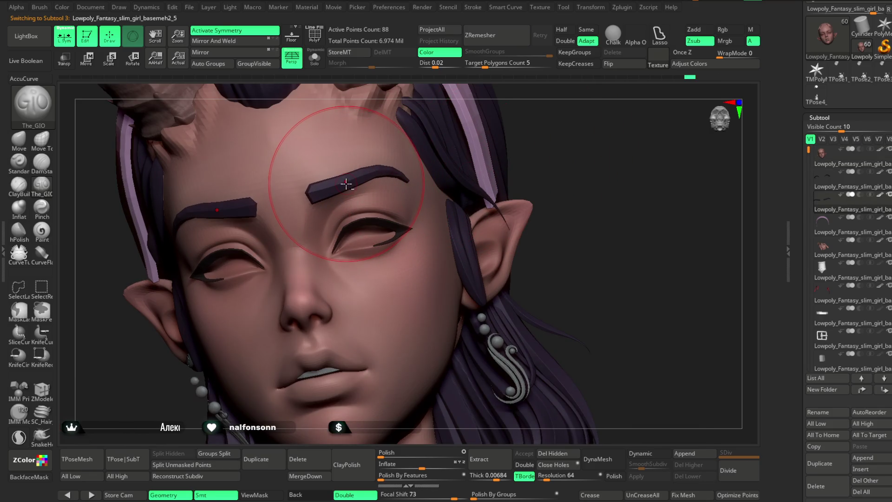
pyautogui.click(314, 56)
pyautogui.click(314, 56)
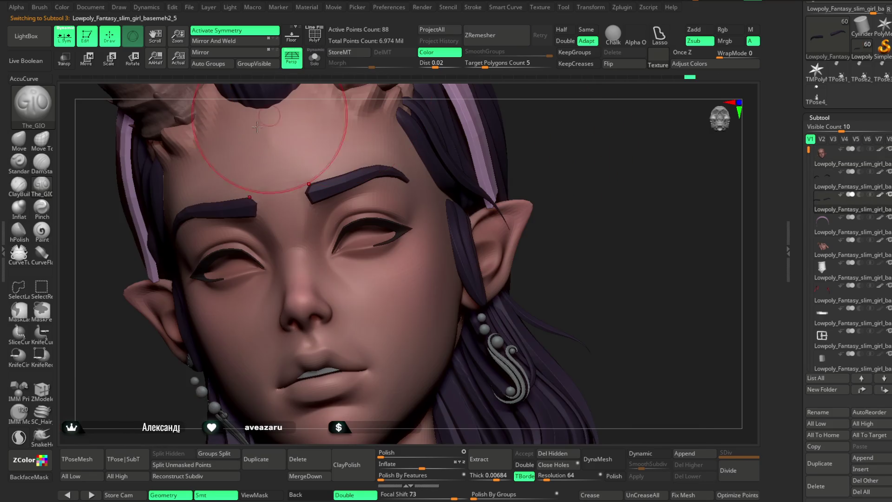
pyautogui.click(26, 143)
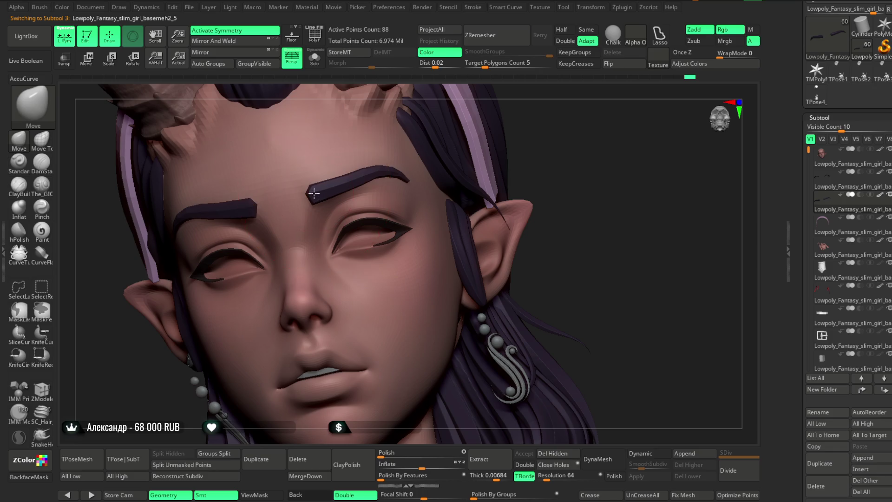
# Orbit around the head from side and below, then make the head mesh active again.
pyautogui.moveTo(315, 193); pyautogui.dragTo(328, 130, button='right')
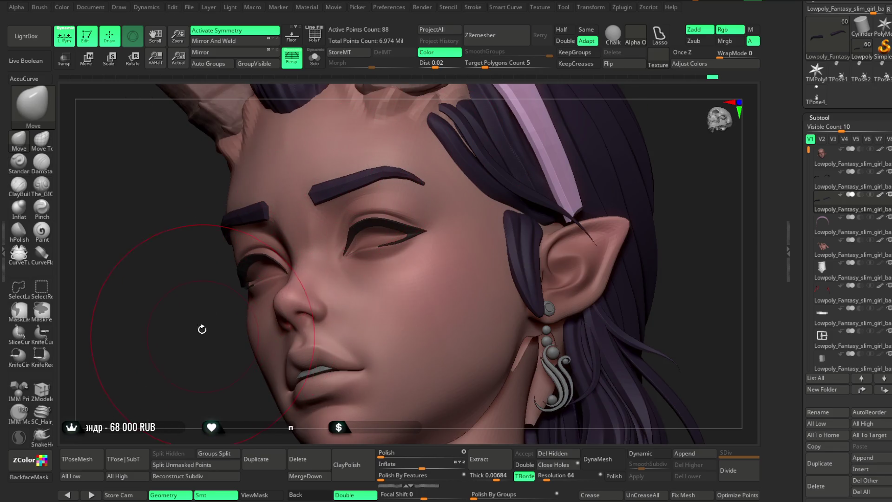
pyautogui.moveTo(203, 332); pyautogui.dragTo(343, 184)
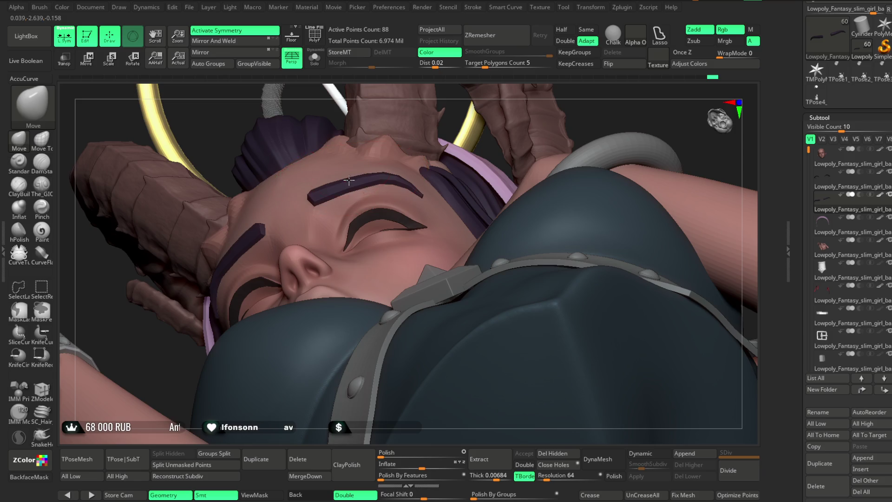
pyautogui.moveTo(437, 96); pyautogui.dragTo(298, 150)
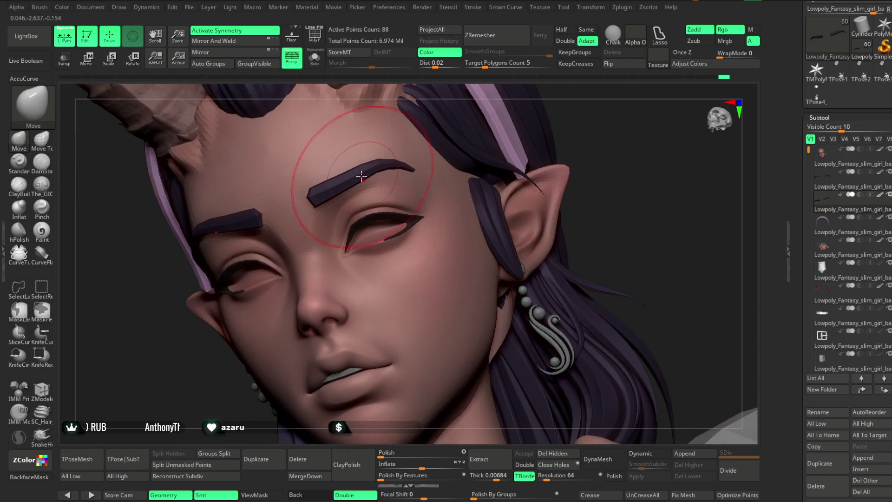
pyautogui.moveTo(502, 154)
pyautogui.mouseDown()
pyautogui.moveTo(637, 127)
pyautogui.moveTo(453, 209)
pyautogui.moveTo(482, 337)
pyautogui.moveTo(468, 191)
pyautogui.moveTo(478, 211)
pyautogui.moveTo(480, 203)
pyautogui.mouseUp()
pyautogui.keyDown('alt'); pyautogui.click(418, 199); pyautogui.keyUp('alt')
# Frame the nose and lips frontally and lower the Draw Size for lip detail.
pyautogui.press('space')
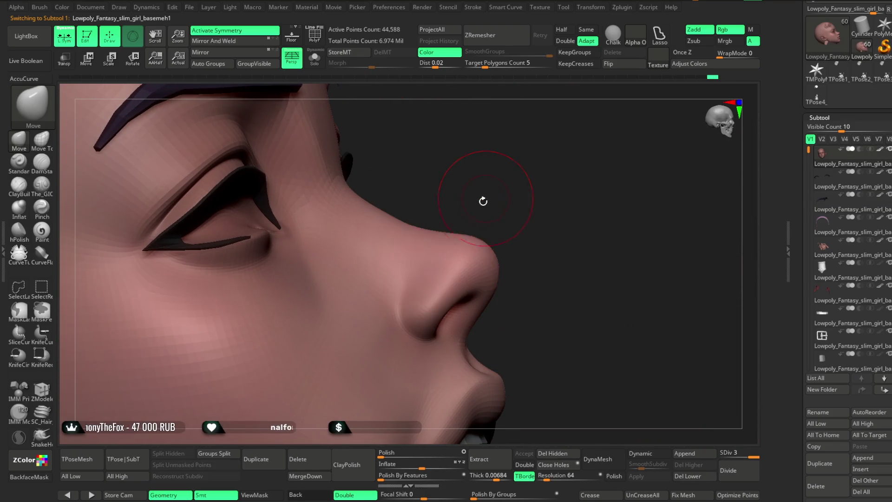
pyautogui.moveTo(487, 238)
pyautogui.mouseDown()
pyautogui.moveTo(503, 180)
pyautogui.moveTo(409, 311)
pyautogui.mouseUp()
pyautogui.moveTo(501, 209)
pyautogui.mouseDown()
pyautogui.moveTo(507, 215)
pyautogui.moveTo(484, 288)
pyautogui.mouseUp()
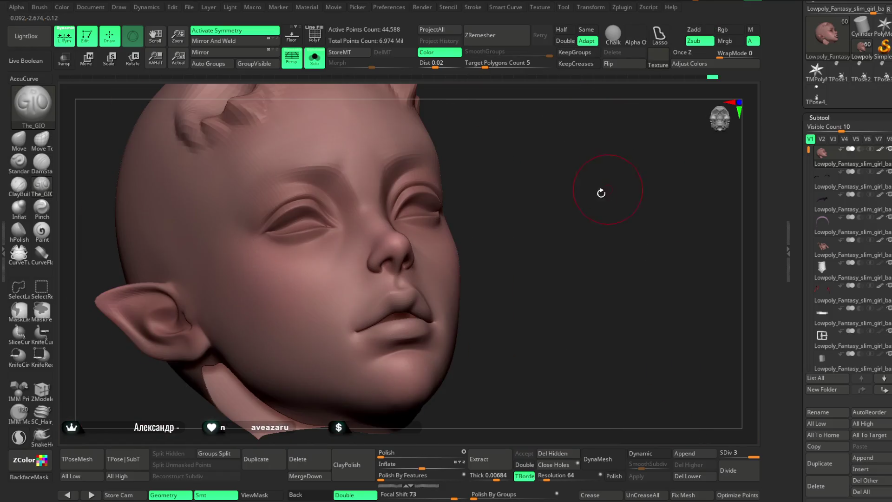
pyautogui.moveTo(567, 233)
pyautogui.mouseDown()
pyautogui.moveTo(557, 180)
pyautogui.moveTo(567, 260)
pyautogui.moveTo(607, 229)
pyautogui.moveTo(545, 191)
pyautogui.moveTo(481, 218)
pyautogui.moveTo(407, 223)
pyautogui.moveTo(497, 187)
pyautogui.moveTo(387, 213)
pyautogui.mouseUp()
pyautogui.press('space')
pyautogui.moveTo(515, 156)
pyautogui.mouseDown()
pyautogui.moveTo(398, 200)
pyautogui.moveTo(533, 117)
pyautogui.mouseUp()
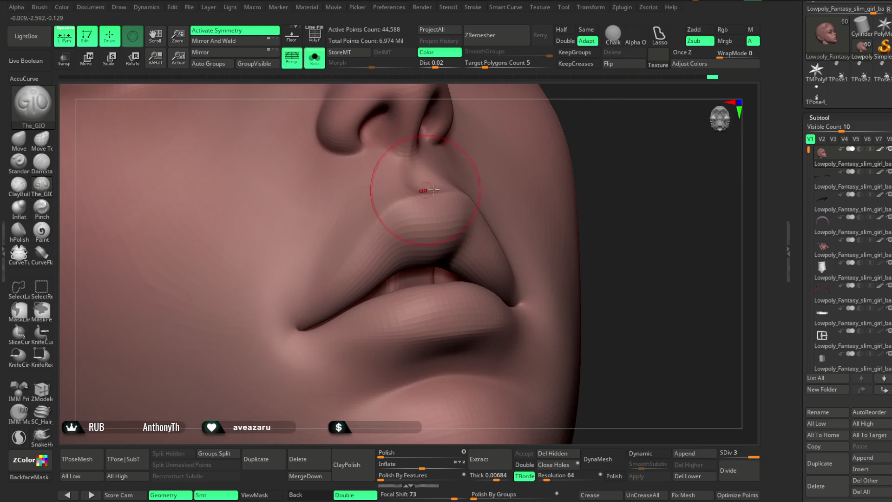
pyautogui.moveTo(425, 190); pyautogui.dragTo(556, 146)
pyautogui.press('space')
pyautogui.moveTo(419, 232); pyautogui.dragTo(432, 232)
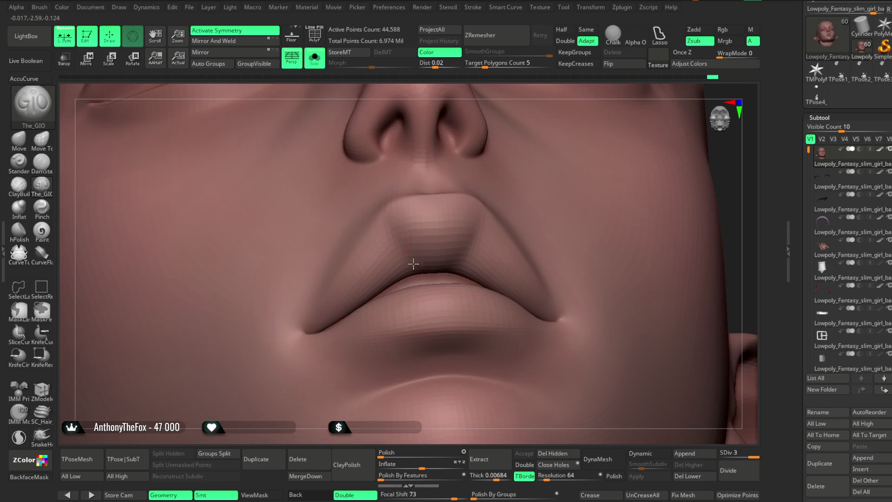
# Sculpt the upper and lower lips with The_GIO brush from side and frontal views.
pyautogui.moveTo(525, 86); pyautogui.dragTo(409, 205)
pyautogui.press('space')
pyautogui.moveTo(525, 92)
pyautogui.mouseDown()
pyautogui.moveTo(513, 115)
pyautogui.moveTo(398, 214)
pyautogui.mouseUp()
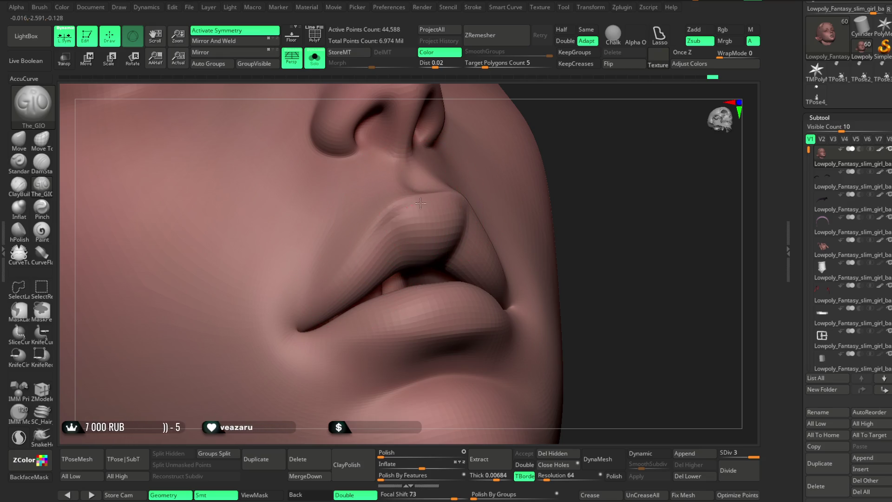
pyautogui.moveTo(458, 199); pyautogui.dragTo(473, 196, button='right')
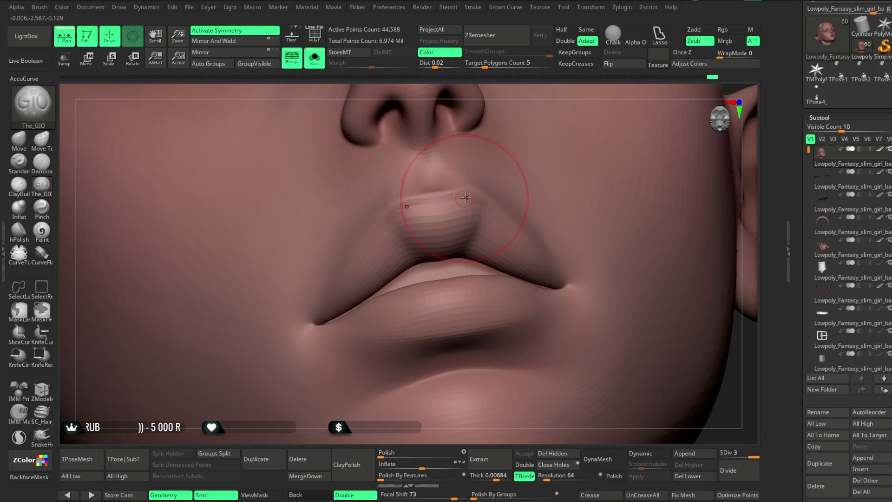
pyautogui.moveTo(550, 101)
pyautogui.mouseDown(button='right')
pyautogui.moveTo(432, 65)
pyautogui.moveTo(547, 135)
pyautogui.mouseUp(button='right')
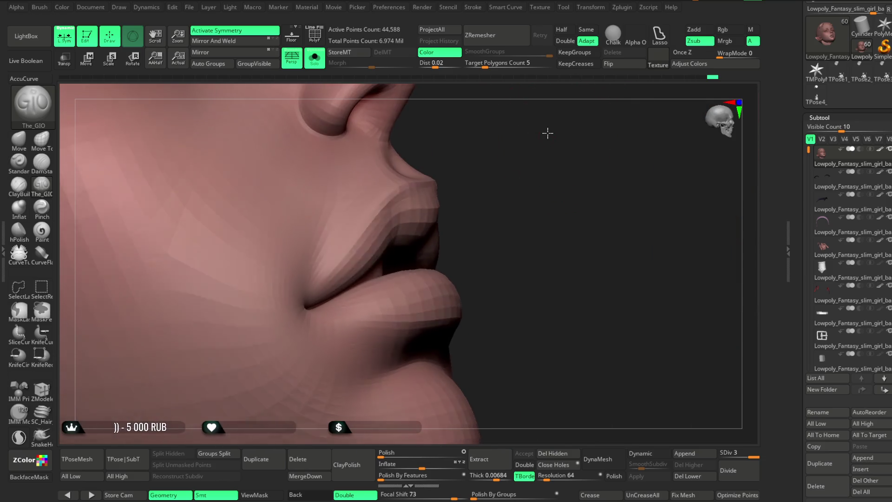
pyautogui.moveTo(504, 163); pyautogui.dragTo(464, 201, button='right')
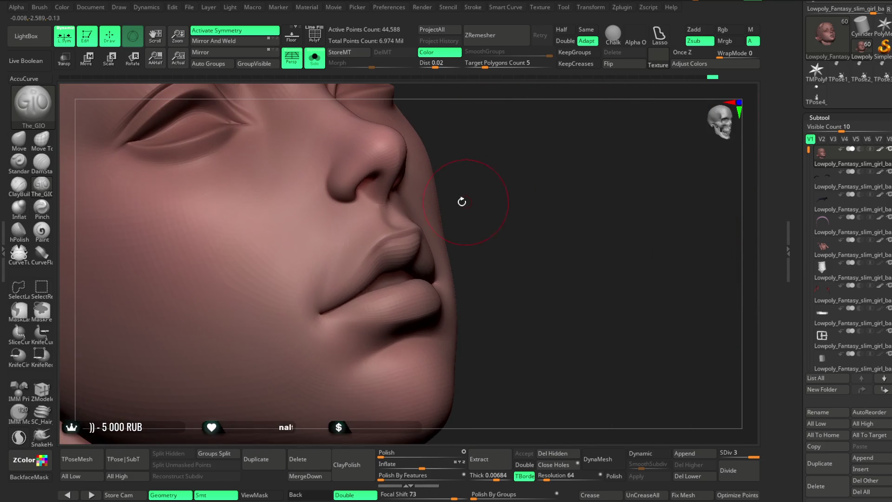
# Shift-smooth the reshaped lips, leaving them slightly parted.
pyautogui.press('space')
pyautogui.press('shift')
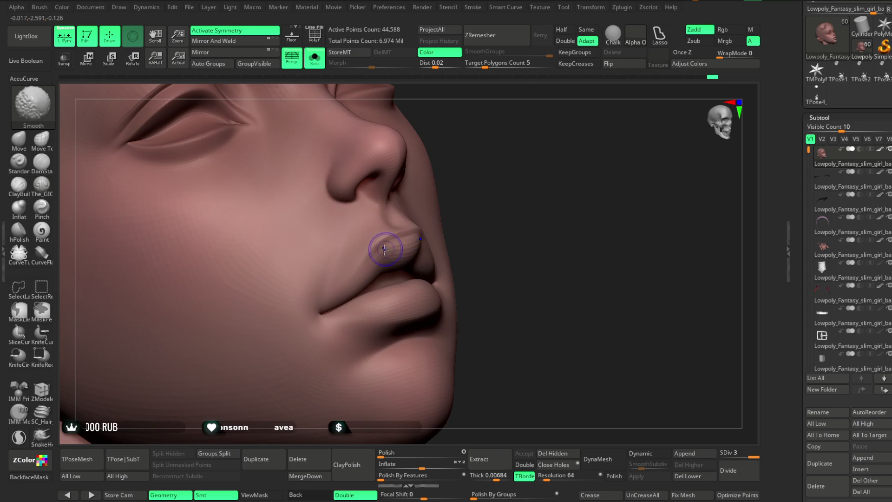
pyautogui.moveTo(507, 173); pyautogui.dragTo(495, 237, button='right')
pyautogui.press('space')
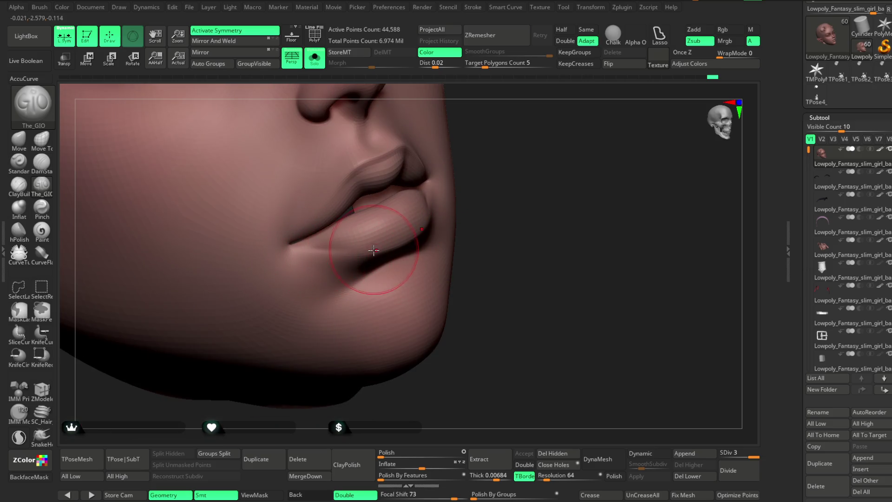
pyautogui.moveTo(519, 158); pyautogui.dragTo(459, 224)
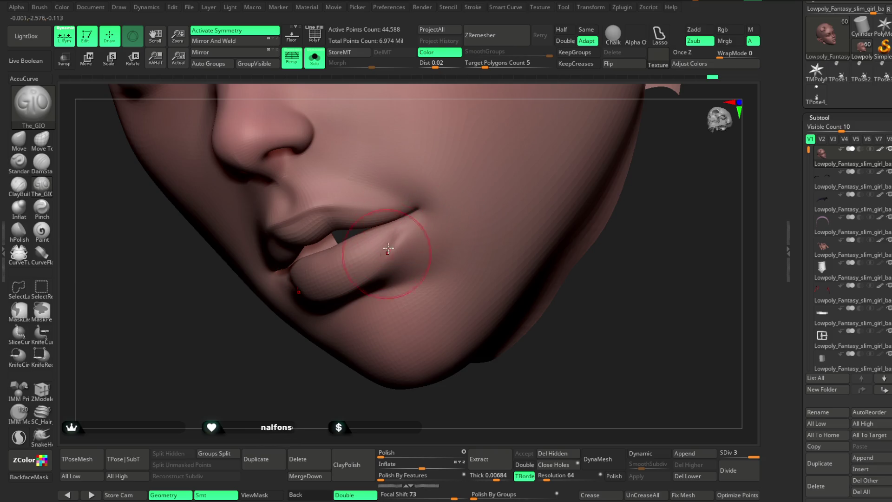
pyautogui.moveTo(343, 372)
pyautogui.mouseDown()
pyautogui.moveTo(330, 368)
pyautogui.moveTo(460, 204)
pyautogui.mouseUp()
pyautogui.press('space')
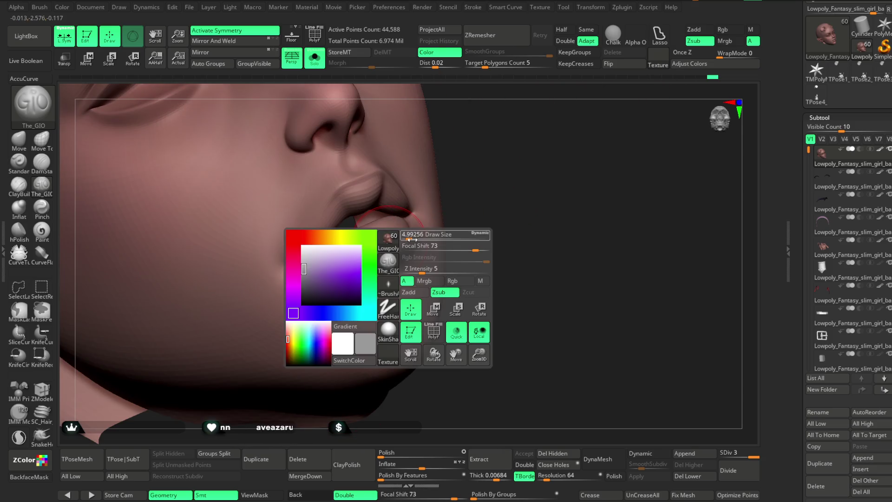
pyautogui.press('shift')
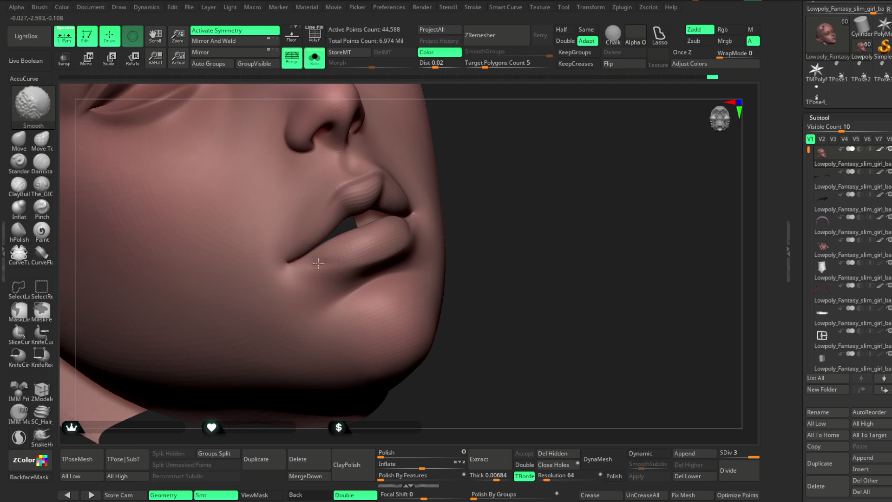
pyautogui.moveTo(441, 227)
pyautogui.mouseDown()
pyautogui.moveTo(473, 196)
pyautogui.moveTo(463, 207)
pyautogui.mouseUp()
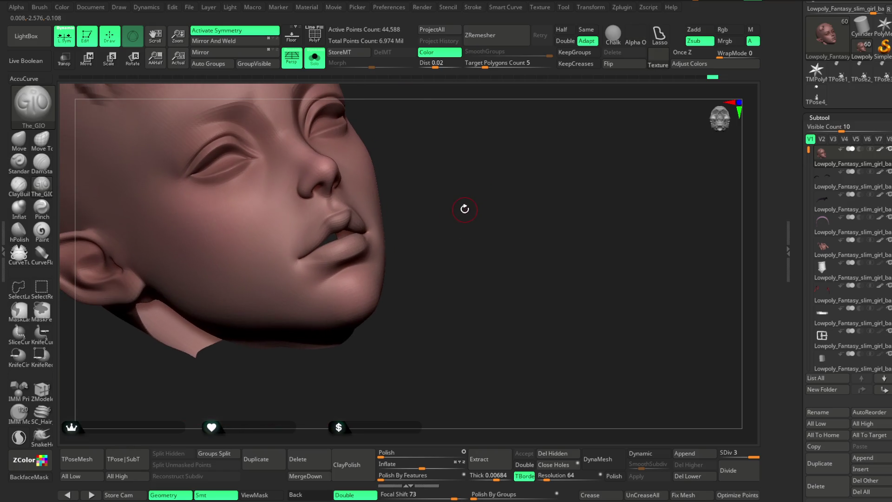
pyautogui.moveTo(411, 219)
pyautogui.mouseDown()
pyautogui.moveTo(441, 223)
pyautogui.moveTo(442, 120)
pyautogui.moveTo(441, 158)
pyautogui.moveTo(459, 157)
pyautogui.moveTo(458, 242)
pyautogui.moveTo(459, 211)
pyautogui.mouseUp()
pyautogui.click(320, 62)
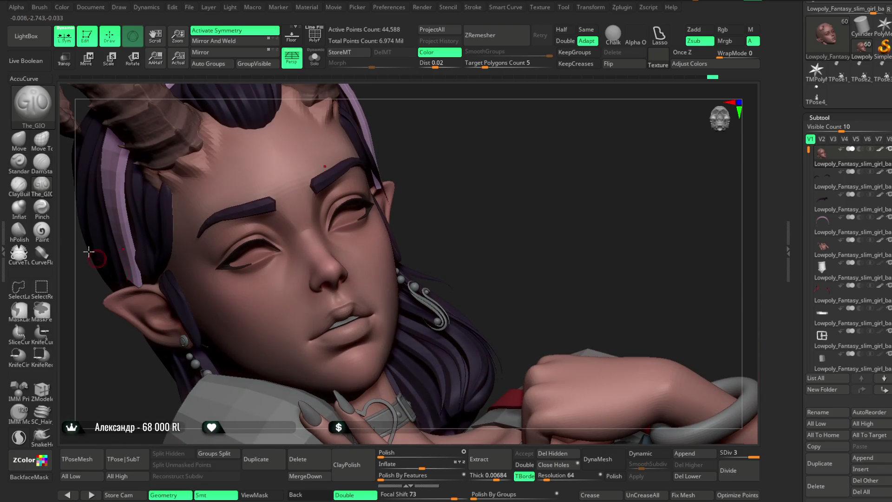
pyautogui.click(48, 234)
pyautogui.press('space')
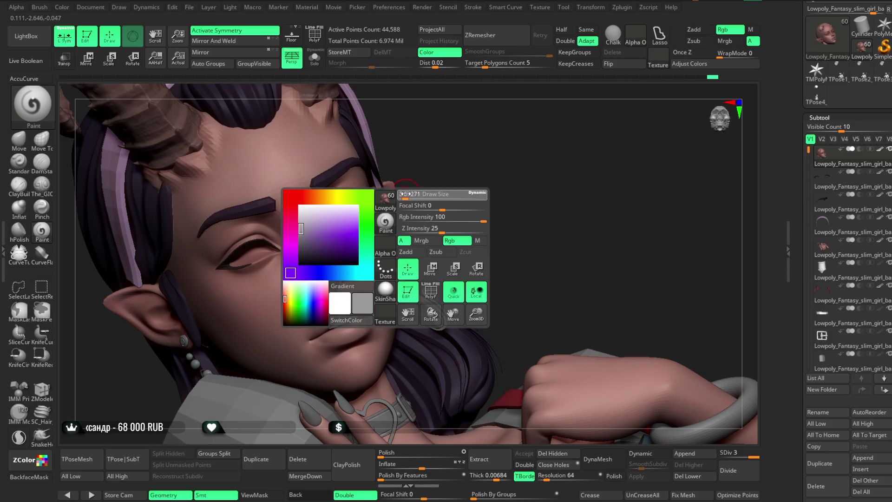
pyautogui.keyDown('ctrl'); pyautogui.moveTo(408, 193); pyautogui.dragTo(364, 236, button='right'); pyautogui.keyUp('ctrl')
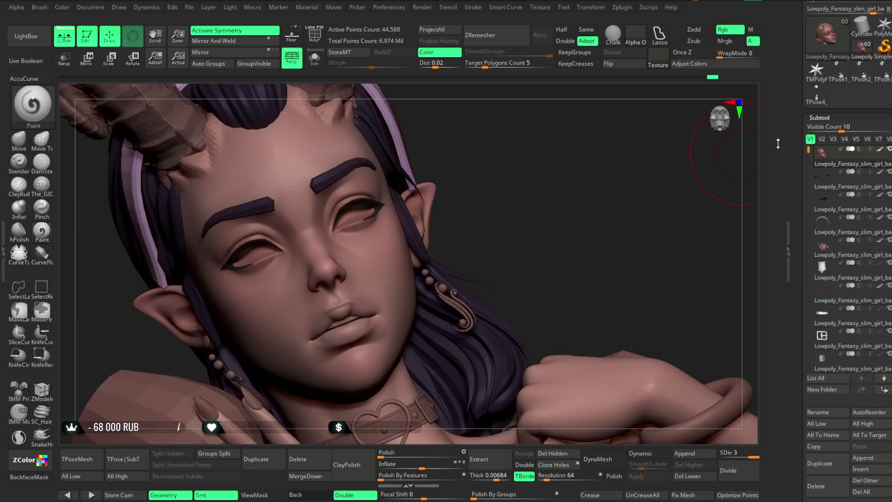
pyautogui.scroll(8, 890, 174)
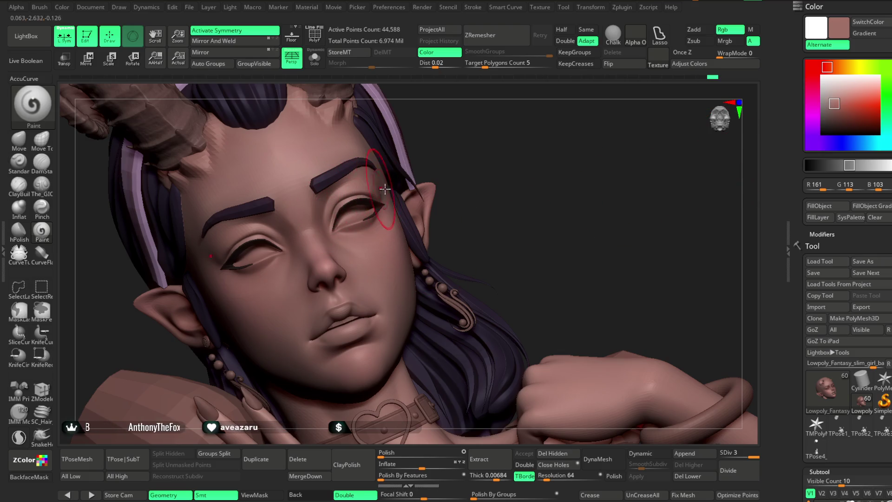
pyautogui.moveTo(831, 108); pyautogui.dragTo(830, 109)
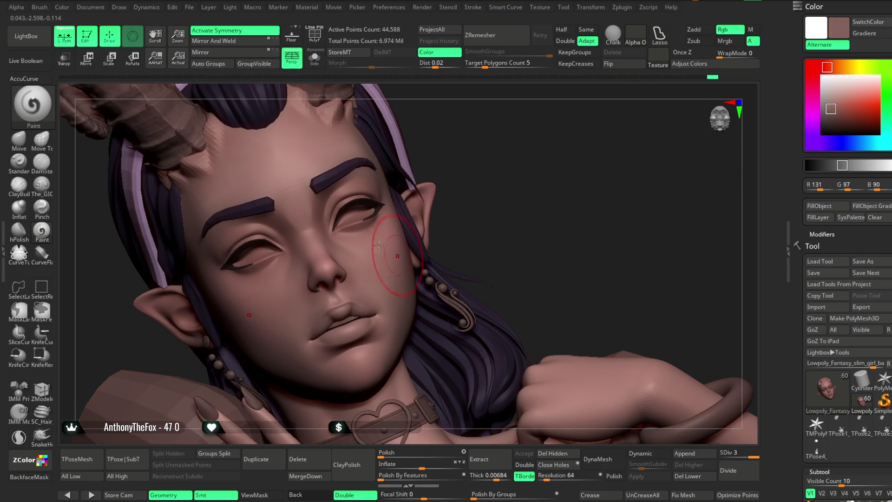
pyautogui.click(835, 112)
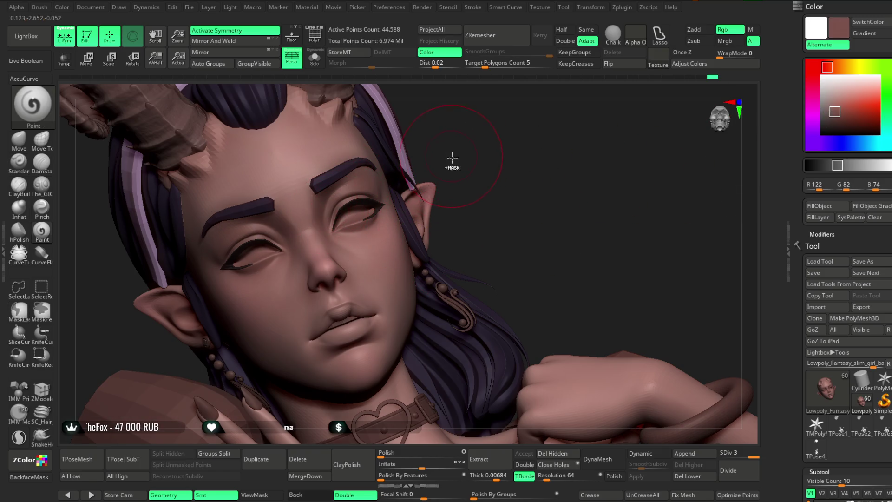
pyautogui.press('c')
pyautogui.moveTo(521, 146); pyautogui.dragTo(615, 154)
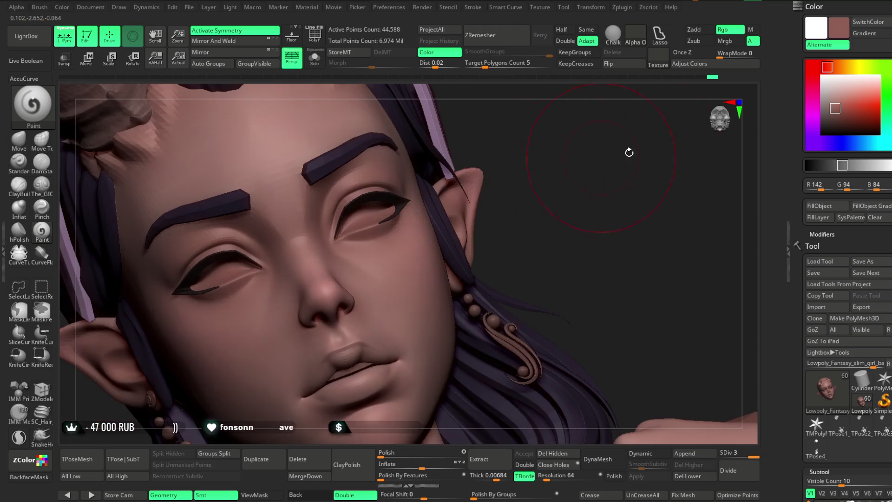
pyautogui.click(836, 109)
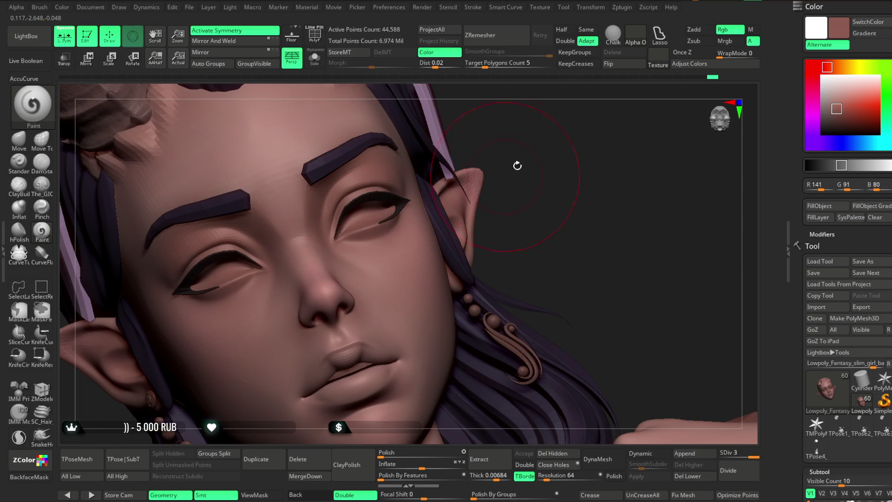
pyautogui.moveTo(455, 171); pyautogui.dragTo(385, 183, button='right')
pyautogui.moveTo(280, 324)
pyautogui.mouseDown(button='right')
pyautogui.moveTo(208, 348)
pyautogui.moveTo(254, 341)
pyautogui.moveTo(438, 128)
pyautogui.moveTo(454, 159)
pyautogui.moveTo(318, 157)
pyautogui.mouseUp(button='right')
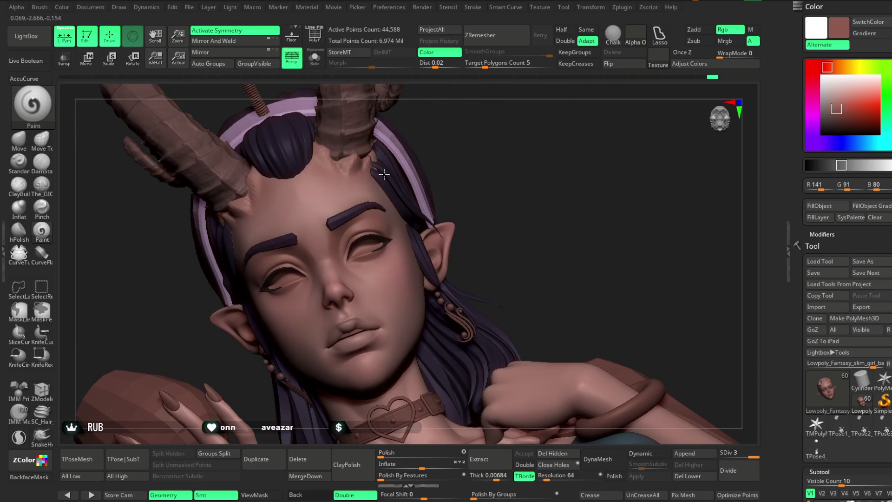
pyautogui.press('space')
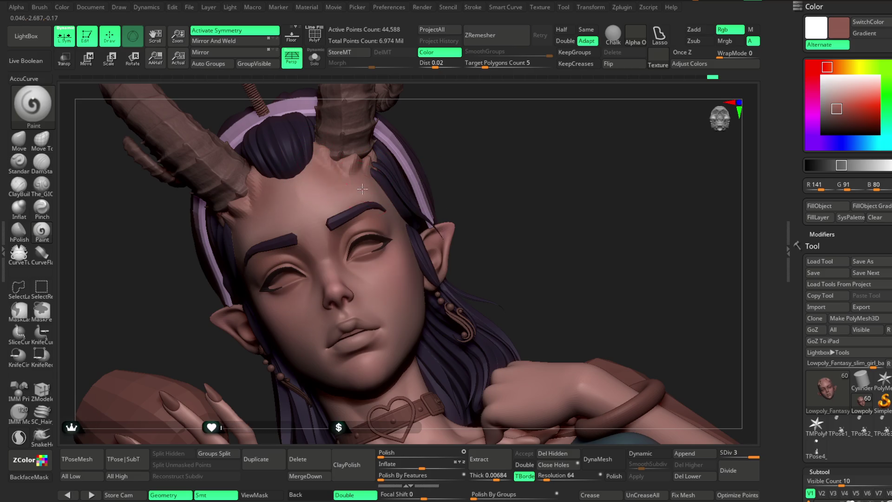
pyautogui.moveTo(463, 152); pyautogui.dragTo(354, 177, button='right')
pyautogui.moveTo(527, 109)
pyautogui.keyDown('ctrl'); pyautogui.mouseDown(button='right')
pyautogui.moveTo(589, 139)
pyautogui.moveTo(440, 226)
pyautogui.mouseUp(button='right'); pyautogui.keyUp('ctrl')
pyautogui.press('space')
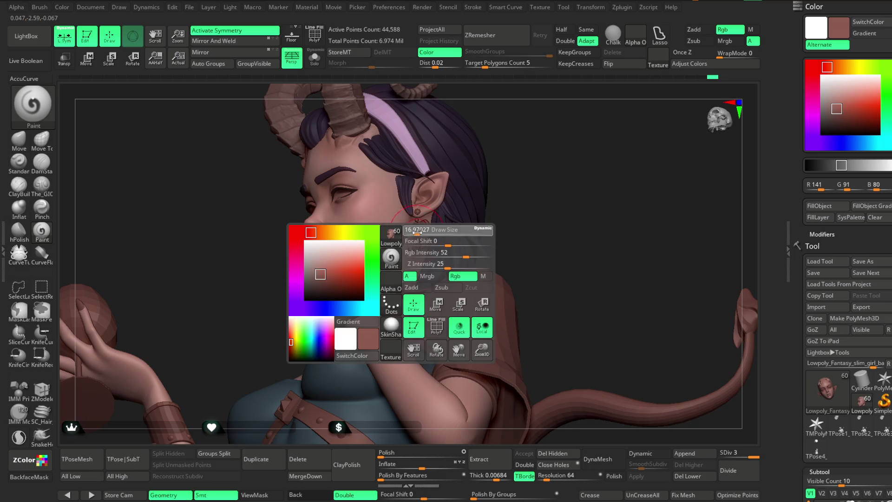
# Orbit to a low side view and touch up the upper lip.
pyautogui.moveTo(448, 169); pyautogui.dragTo(390, 254, button='right')
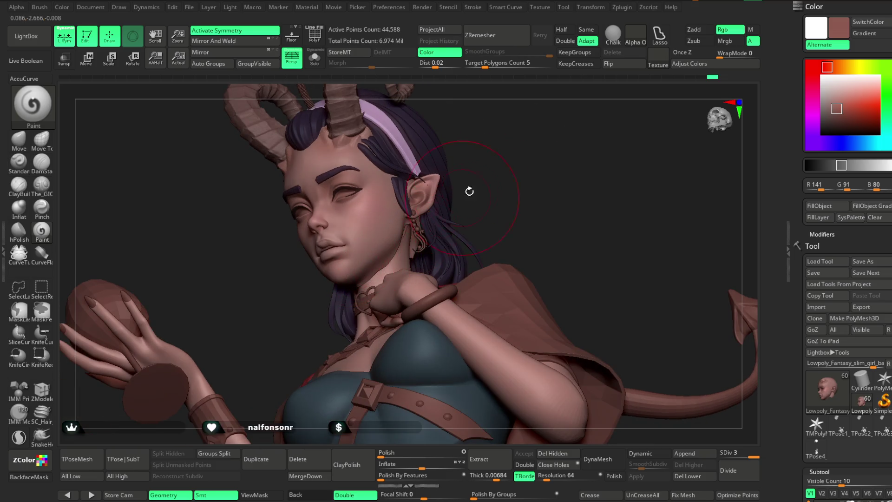
pyautogui.moveTo(463, 196); pyautogui.dragTo(376, 268, button='right')
pyautogui.moveTo(450, 194); pyautogui.dragTo(395, 230, button='right')
pyautogui.moveTo(437, 175)
pyautogui.keyDown('alt'); pyautogui.mouseDown(button='right')
pyautogui.moveTo(395, 228)
pyautogui.moveTo(360, 207)
pyautogui.moveTo(359, 231)
pyautogui.moveTo(390, 253)
pyautogui.moveTo(396, 226)
pyautogui.moveTo(384, 229)
pyautogui.moveTo(384, 197)
pyautogui.moveTo(481, 119)
pyautogui.moveTo(458, 153)
pyautogui.moveTo(475, 155)
pyautogui.moveTo(465, 149)
pyautogui.moveTo(472, 181)
pyautogui.moveTo(540, 145)
pyautogui.moveTo(452, 142)
pyautogui.moveTo(441, 134)
pyautogui.mouseUp(button='right'); pyautogui.keyUp('alt')
pyautogui.press('space')
pyautogui.press('space')
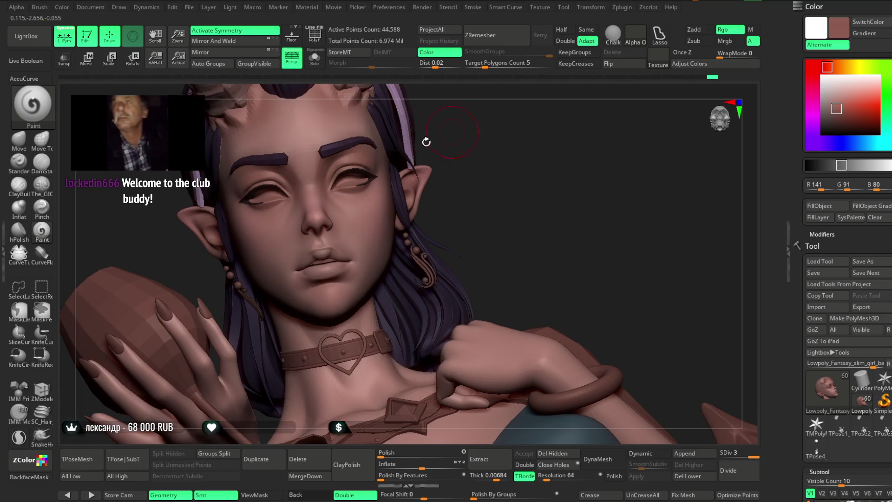
pyautogui.press('shift')
# Refine the upper lip from a closer tilted side view, then select the Move brush in Zadd.
pyautogui.moveTo(485, 174)
pyautogui.mouseDown(button='right')
pyautogui.moveTo(482, 133)
pyautogui.moveTo(485, 174)
pyautogui.moveTo(474, 171)
pyautogui.moveTo(478, 154)
pyautogui.moveTo(377, 275)
pyautogui.mouseUp(button='right')
pyautogui.press('space')
pyautogui.press('space')
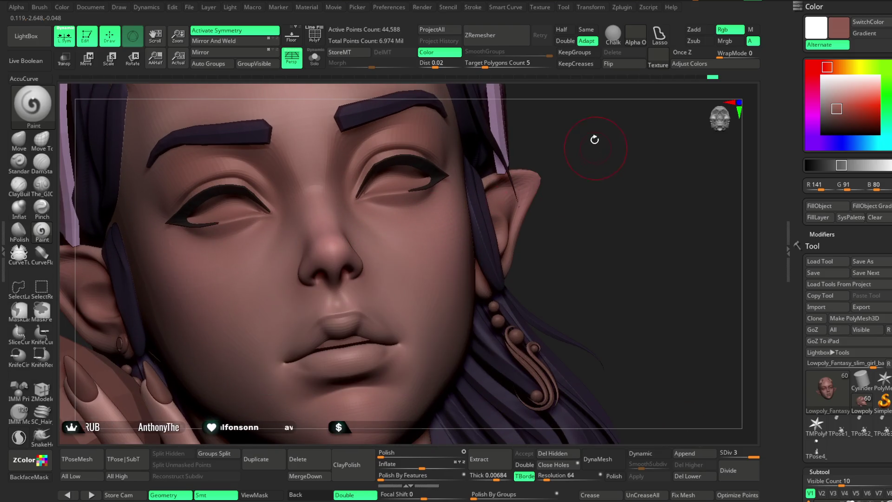
pyautogui.keyDown('alt'); pyautogui.moveTo(593, 144); pyautogui.dragTo(587, 100, button='right'); pyautogui.keyUp('alt')
pyautogui.press('shift')
pyautogui.moveTo(466, 224)
pyautogui.mouseDown(button='right')
pyautogui.moveTo(550, 149)
pyautogui.moveTo(527, 139)
pyautogui.moveTo(539, 216)
pyautogui.moveTo(438, 209)
pyautogui.moveTo(418, 232)
pyautogui.mouseUp(button='right')
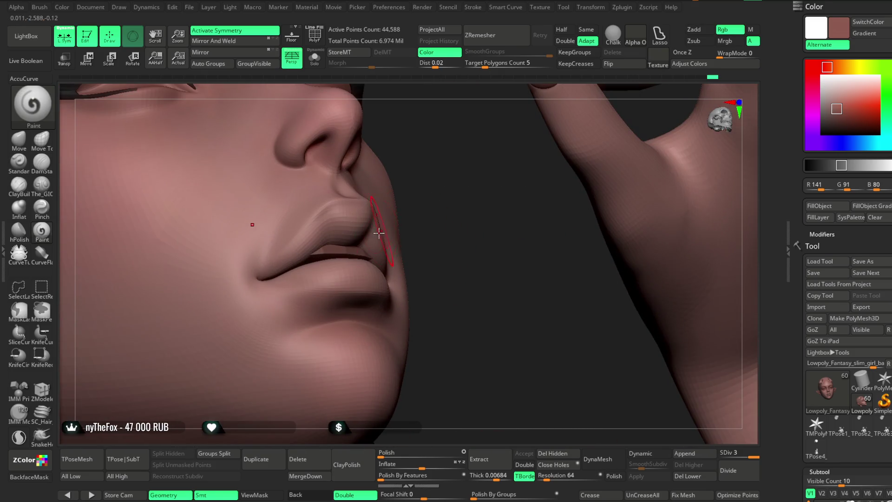
pyautogui.click(19, 140)
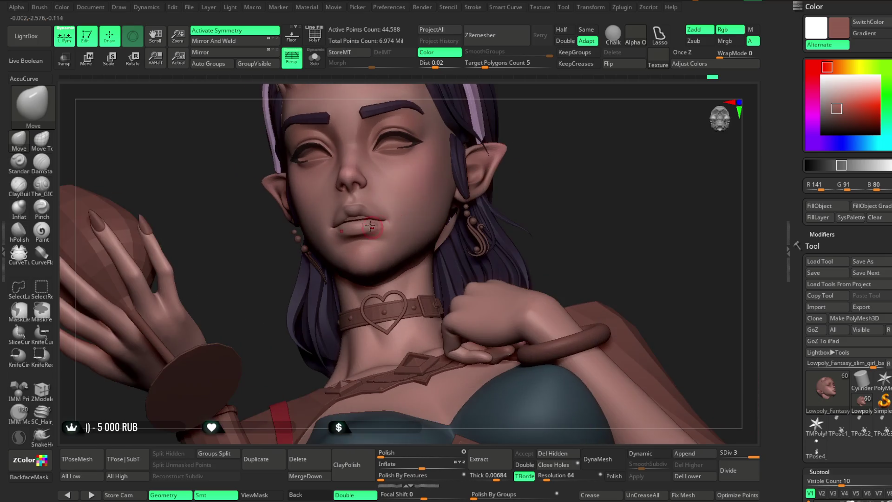
# Review the face, lips and horns from front, side and three-quarter views.
pyautogui.moveTo(530, 127)
pyautogui.mouseDown()
pyautogui.moveTo(492, 165)
pyautogui.moveTo(491, 155)
pyautogui.moveTo(499, 172)
pyautogui.moveTo(492, 149)
pyautogui.moveTo(502, 223)
pyautogui.moveTo(408, 229)
pyautogui.mouseUp()
pyautogui.rightClick(408, 228)
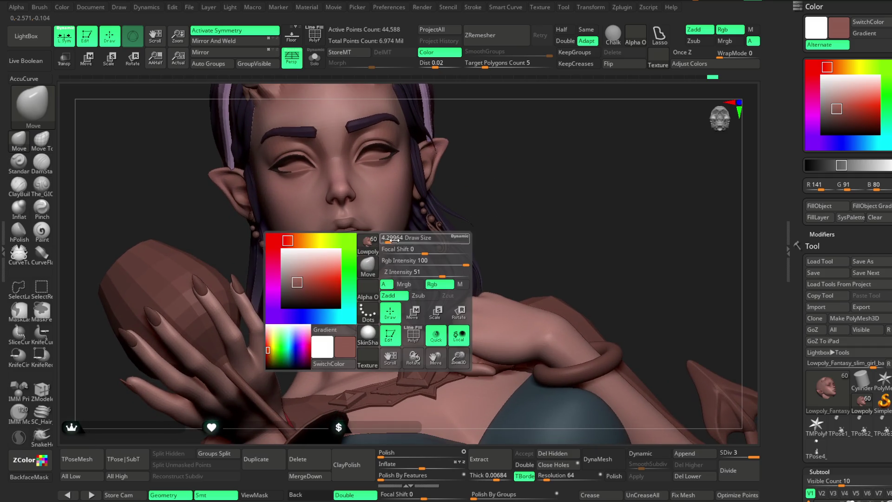
pyautogui.moveTo(454, 190); pyautogui.dragTo(362, 276)
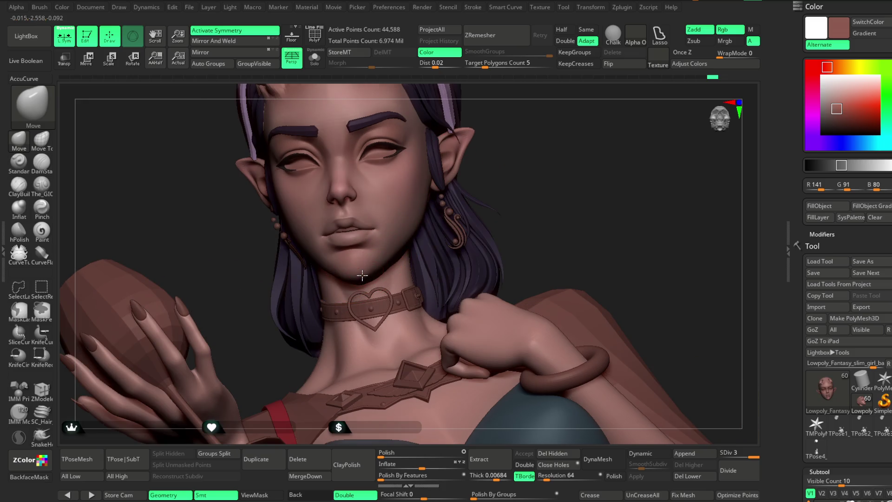
pyautogui.moveTo(487, 166)
pyautogui.mouseDown()
pyautogui.moveTo(518, 149)
pyautogui.moveTo(412, 253)
pyautogui.moveTo(420, 252)
pyautogui.moveTo(420, 211)
pyautogui.moveTo(406, 260)
pyautogui.mouseUp()
pyautogui.rightClick(397, 260)
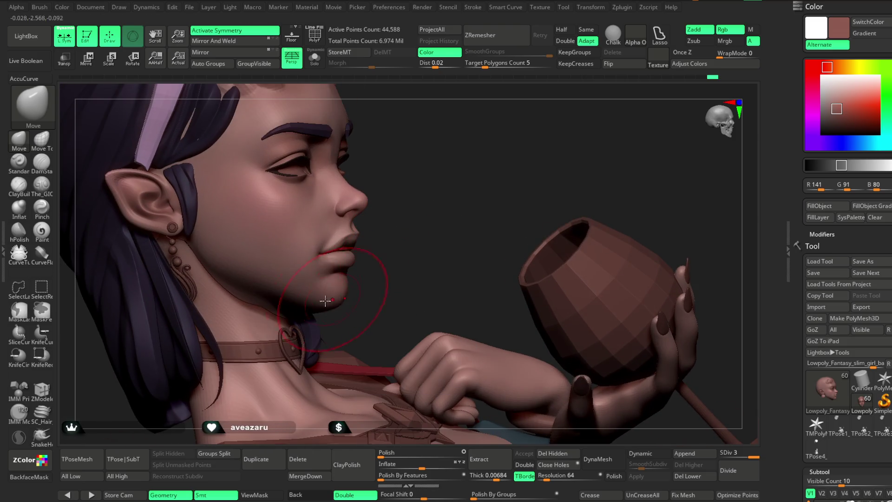
pyautogui.moveTo(398, 245)
pyautogui.mouseDown()
pyautogui.moveTo(392, 211)
pyautogui.moveTo(461, 160)
pyautogui.moveTo(357, 258)
pyautogui.mouseUp()
pyautogui.moveTo(469, 175); pyautogui.dragTo(340, 265)
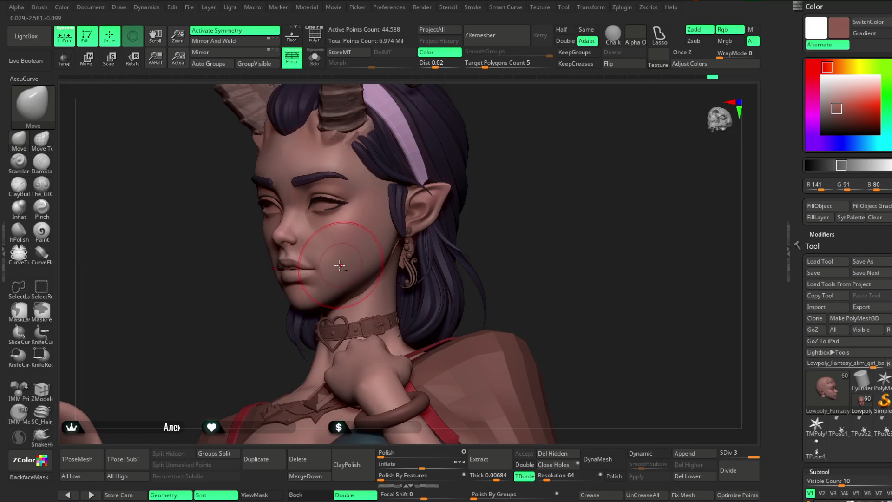
pyautogui.moveTo(512, 178)
pyautogui.mouseDown()
pyautogui.moveTo(542, 191)
pyautogui.moveTo(328, 275)
pyautogui.mouseUp()
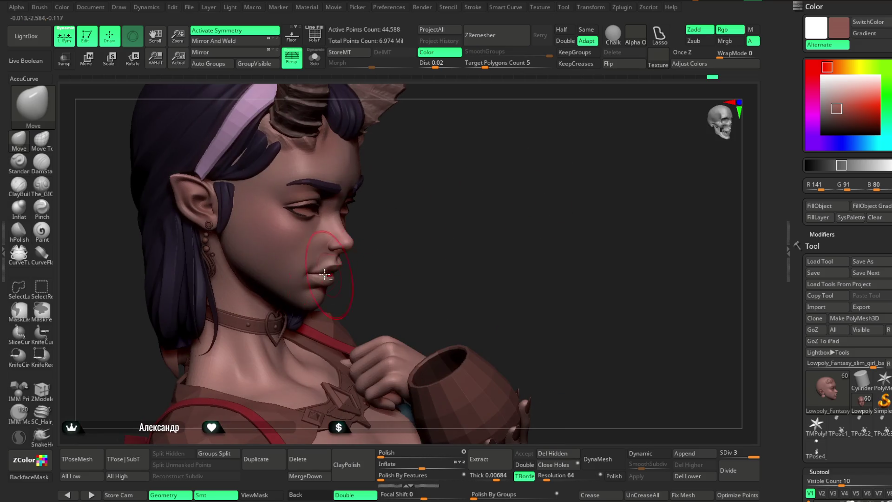
pyautogui.moveTo(415, 218); pyautogui.dragTo(288, 278)
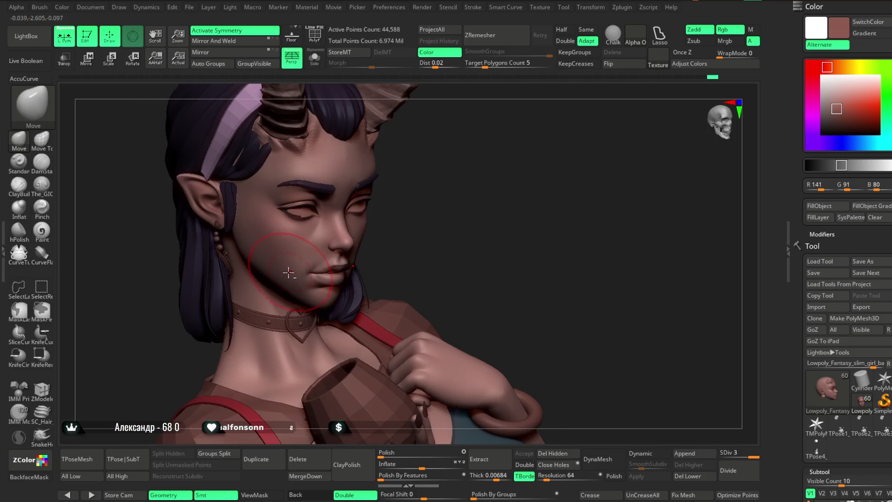
pyautogui.moveTo(443, 204)
pyautogui.mouseDown()
pyautogui.moveTo(438, 175)
pyautogui.moveTo(475, 179)
pyautogui.moveTo(400, 218)
pyautogui.moveTo(408, 229)
pyautogui.moveTo(551, 151)
pyautogui.moveTo(513, 135)
pyautogui.moveTo(380, 232)
pyautogui.moveTo(541, 116)
pyautogui.moveTo(544, 140)
pyautogui.moveTo(492, 191)
pyautogui.moveTo(480, 185)
pyautogui.moveTo(464, 236)
pyautogui.mouseUp()
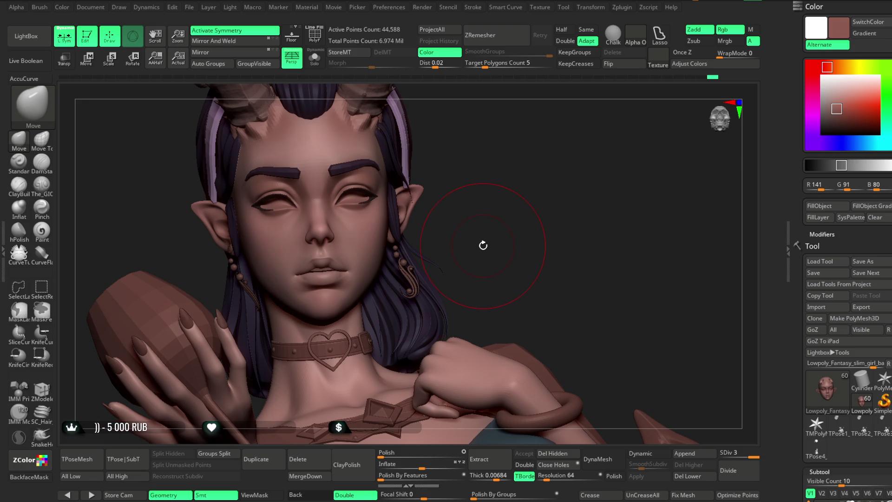
# Pick dark grey (R46 G46 B46) as the paint colour and return to the Paint brush.
pyautogui.moveTo(483, 245)
pyautogui.mouseDown()
pyautogui.moveTo(502, 220)
pyautogui.moveTo(464, 191)
pyautogui.moveTo(473, 174)
pyautogui.moveTo(480, 211)
pyautogui.mouseUp()
pyautogui.press('space')
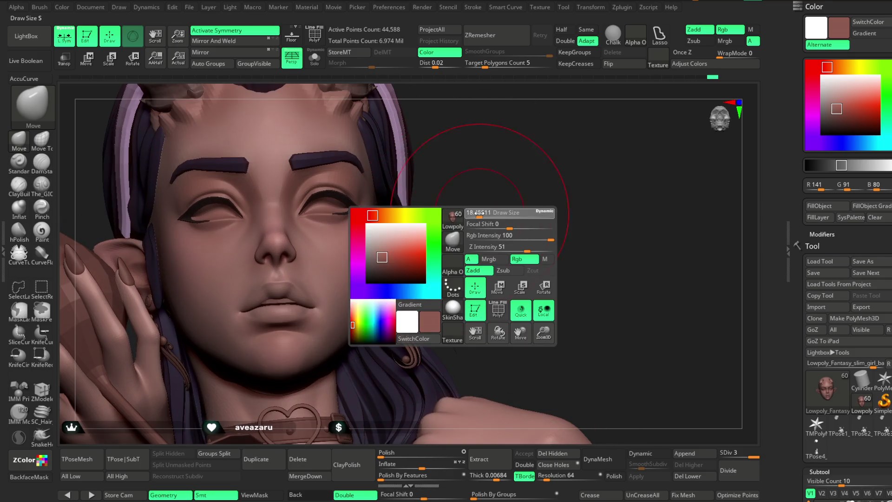
pyautogui.moveTo(472, 178); pyautogui.dragTo(753, 174)
pyautogui.moveTo(828, 115); pyautogui.dragTo(817, 123)
pyautogui.moveTo(581, 205)
pyautogui.keyDown('alt'); pyautogui.mouseDown()
pyautogui.moveTo(587, 235)
pyautogui.moveTo(442, 189)
pyautogui.mouseUp(); pyautogui.keyUp('alt')
pyautogui.click(42, 231)
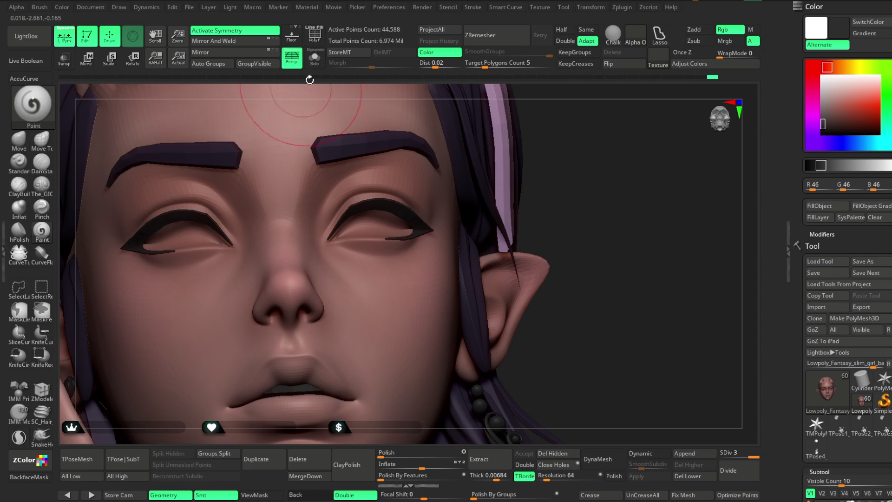
# Isolate the head and darken the upper eyelid creases with a brush about 4.3 in size.
pyautogui.click(314, 58)
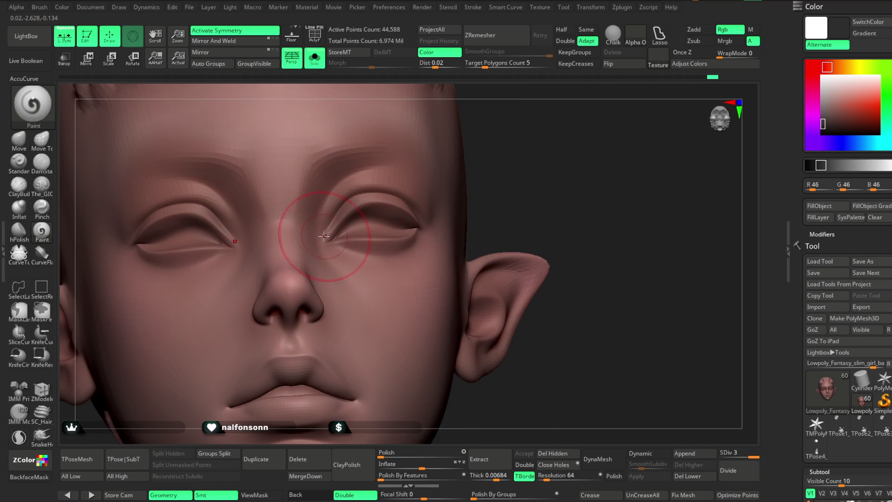
pyautogui.press('space')
pyautogui.moveTo(371, 209); pyautogui.dragTo(367, 210)
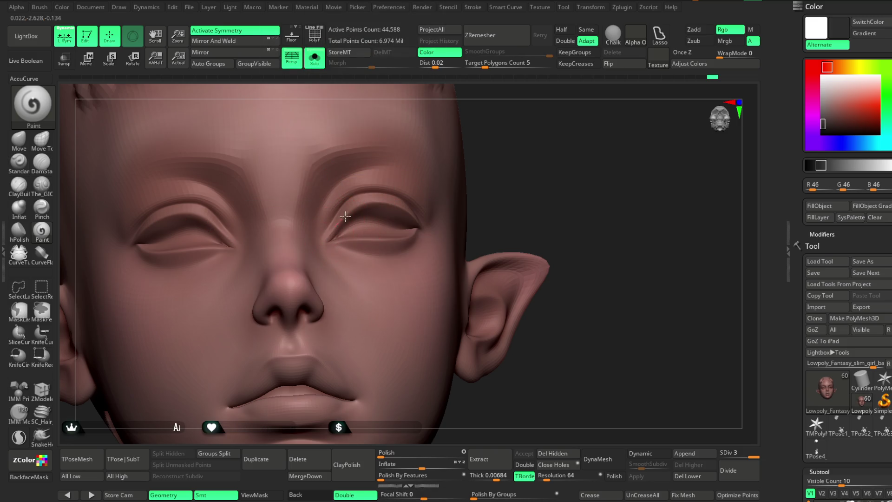
pyautogui.moveTo(353, 207); pyautogui.dragTo(419, 217)
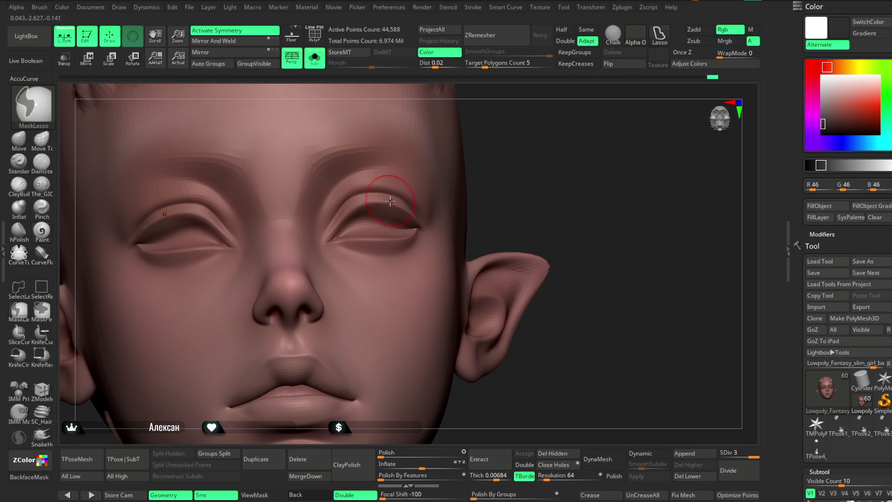
pyautogui.press('space')
pyautogui.moveTo(327, 234); pyautogui.dragTo(382, 200)
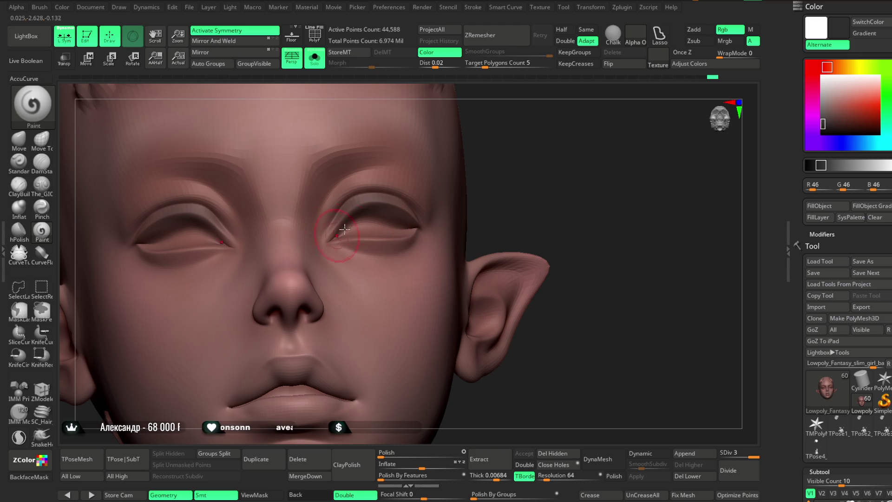
# Orbit around the head to check the eyelids, then show the full character again.
pyautogui.moveTo(521, 149); pyautogui.dragTo(367, 199)
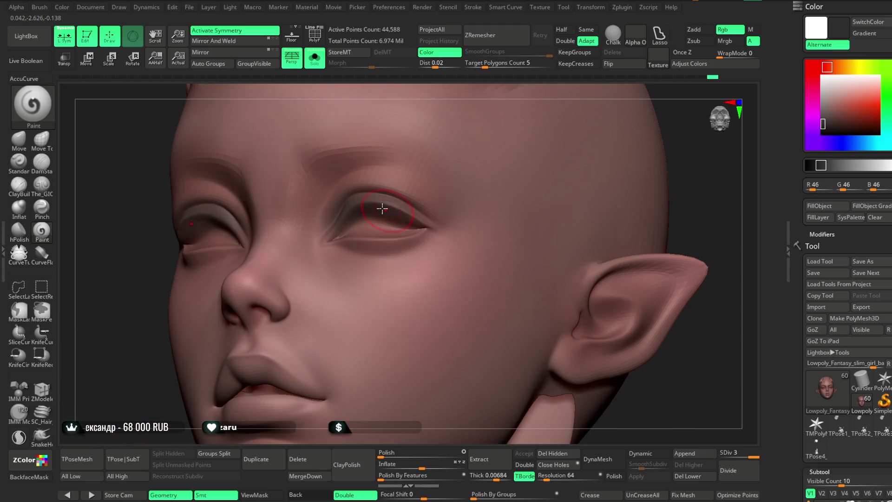
pyautogui.moveTo(464, 111); pyautogui.dragTo(476, 112, button='right')
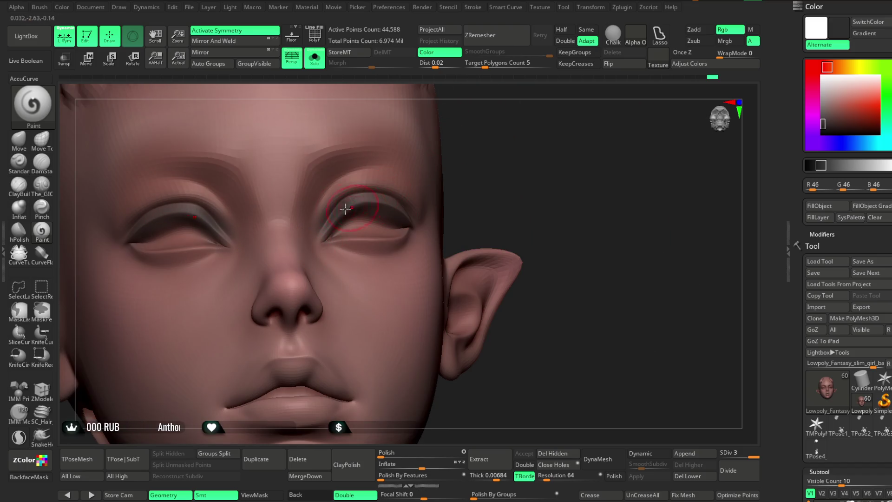
pyautogui.moveTo(485, 185); pyautogui.dragTo(359, 203)
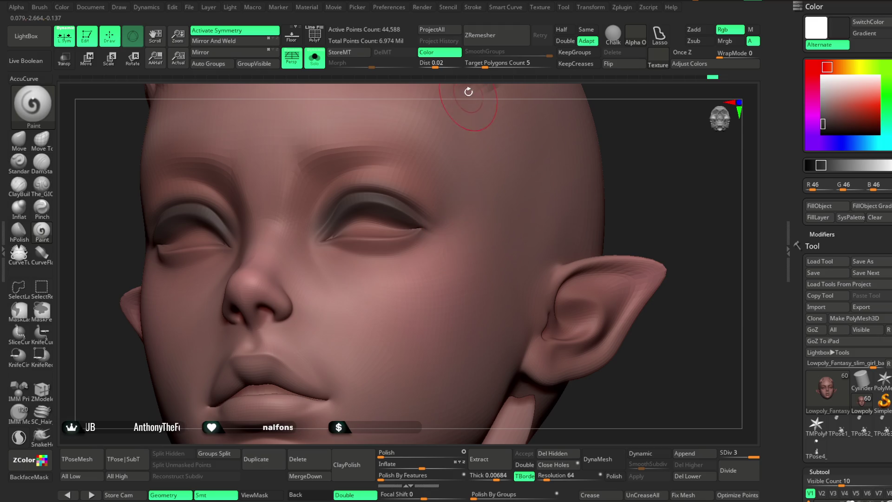
pyautogui.moveTo(468, 93); pyautogui.dragTo(344, 250, button='right')
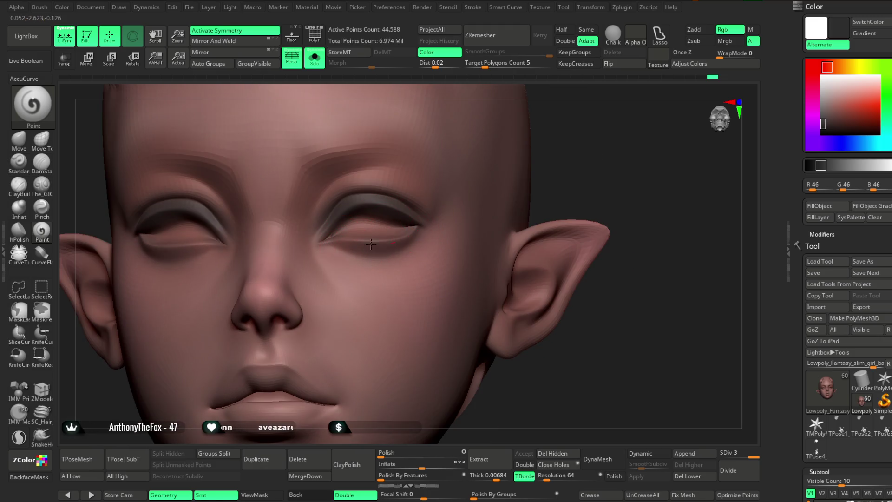
pyautogui.moveTo(589, 158)
pyautogui.mouseDown(button='right')
pyautogui.moveTo(543, 141)
pyautogui.moveTo(519, 143)
pyautogui.moveTo(403, 240)
pyautogui.moveTo(398, 216)
pyautogui.mouseUp(button='right')
pyautogui.moveTo(448, 200)
pyautogui.mouseDown(button='right')
pyautogui.moveTo(223, 332)
pyautogui.moveTo(163, 314)
pyautogui.moveTo(550, 175)
pyautogui.moveTo(433, 152)
pyautogui.mouseUp(button='right')
pyautogui.click(314, 58)
pyautogui.moveTo(567, 135)
pyautogui.mouseDown(button='right')
pyautogui.moveTo(546, 168)
pyautogui.moveTo(533, 151)
pyautogui.moveTo(534, 315)
pyautogui.mouseUp(button='right')
# Pick a muted dusky violet, slightly lightened, as the paint colour.
pyautogui.press('space')
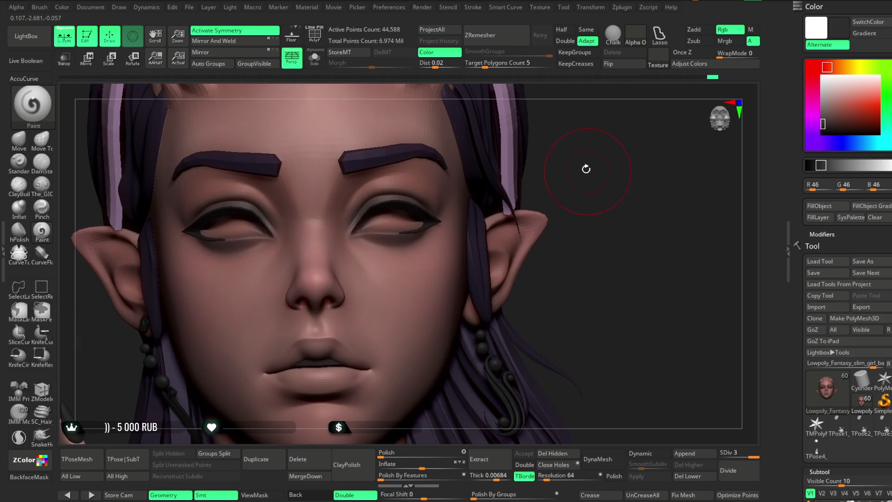
pyautogui.keyDown('ctrl'); pyautogui.moveTo(585, 167); pyautogui.dragTo(574, 138, button='right'); pyautogui.keyUp('ctrl')
pyautogui.click(813, 143)
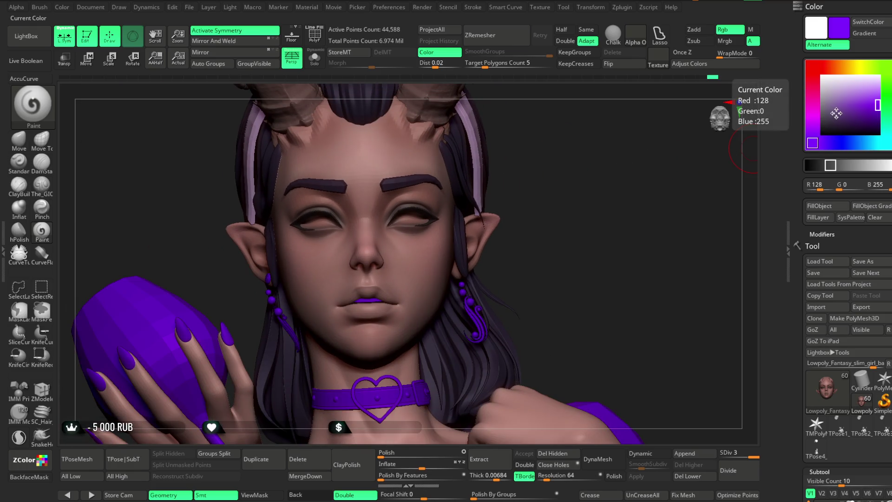
pyautogui.click(829, 116)
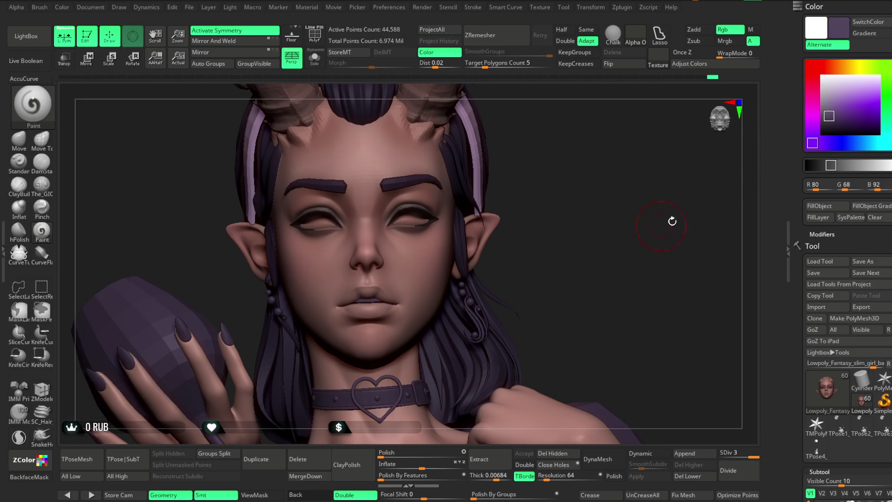
pyautogui.click(827, 113)
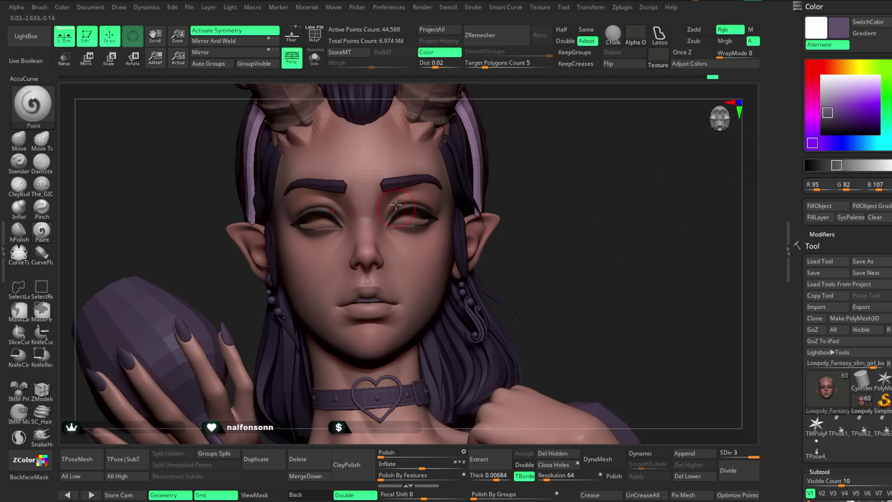
pyautogui.press('ctrl')
pyautogui.press('space')
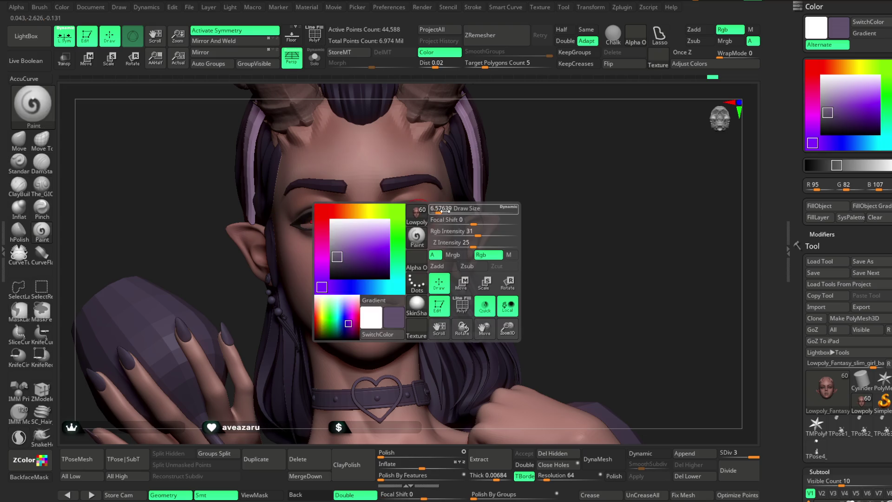
# Sample a skin tone as the main colour while reviewing the torso and horns.
pyautogui.moveTo(458, 224); pyautogui.dragTo(477, 179, button='right')
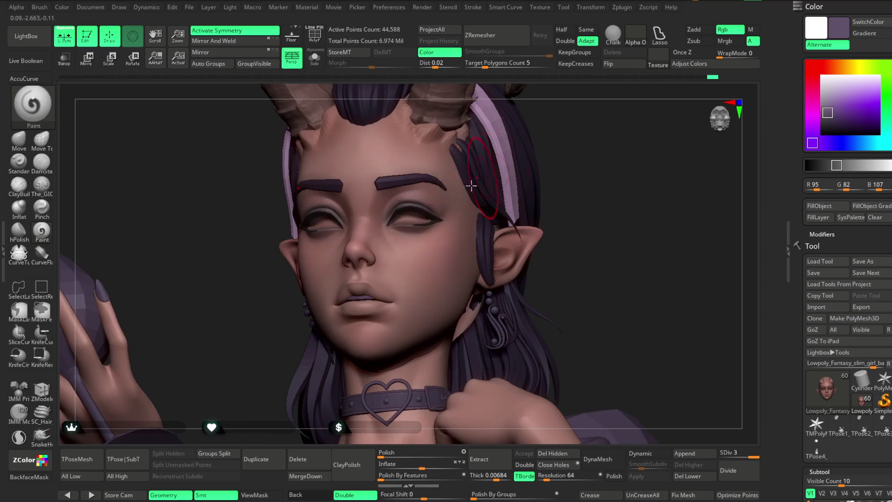
pyautogui.press('shift')
pyautogui.moveTo(572, 165)
pyautogui.mouseDown(button='right')
pyautogui.moveTo(570, 141)
pyautogui.moveTo(530, 187)
pyautogui.moveTo(554, 169)
pyautogui.moveTo(424, 200)
pyautogui.mouseUp(button='right')
pyautogui.moveTo(579, 181)
pyautogui.mouseDown(button='right')
pyautogui.moveTo(778, 201)
pyautogui.moveTo(408, 276)
pyautogui.mouseUp(button='right')
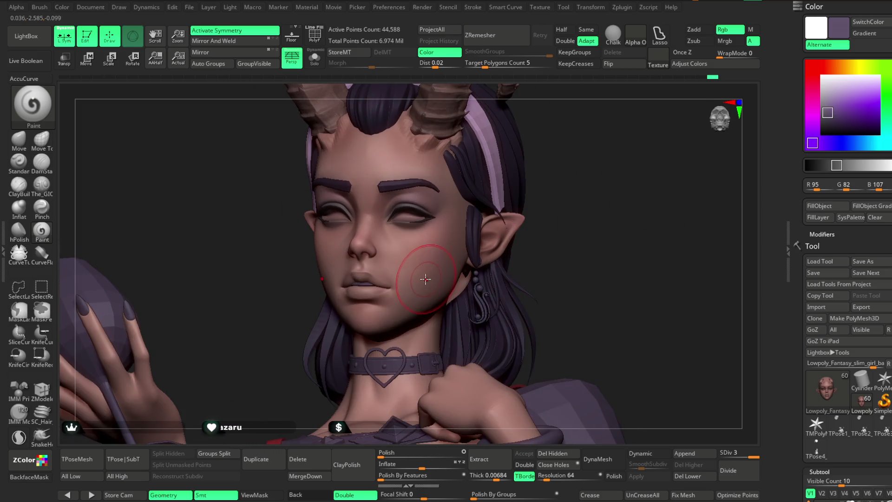
pyautogui.press('c')
pyautogui.moveTo(463, 192)
pyautogui.mouseDown(button='right')
pyautogui.moveTo(547, 149)
pyautogui.moveTo(538, 228)
pyautogui.mouseUp(button='right')
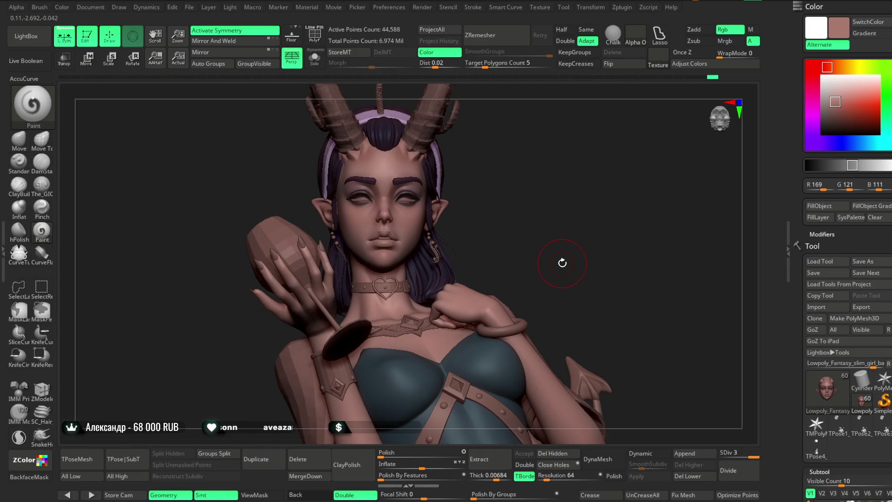
# Pick the purple (R 158, G 111, B 169) and paint it on both eyelids.
pyautogui.moveTo(535, 188)
pyautogui.mouseDown(button='right')
pyautogui.moveTo(534, 159)
pyautogui.moveTo(533, 213)
pyautogui.moveTo(417, 196)
pyautogui.mouseUp(button='right')
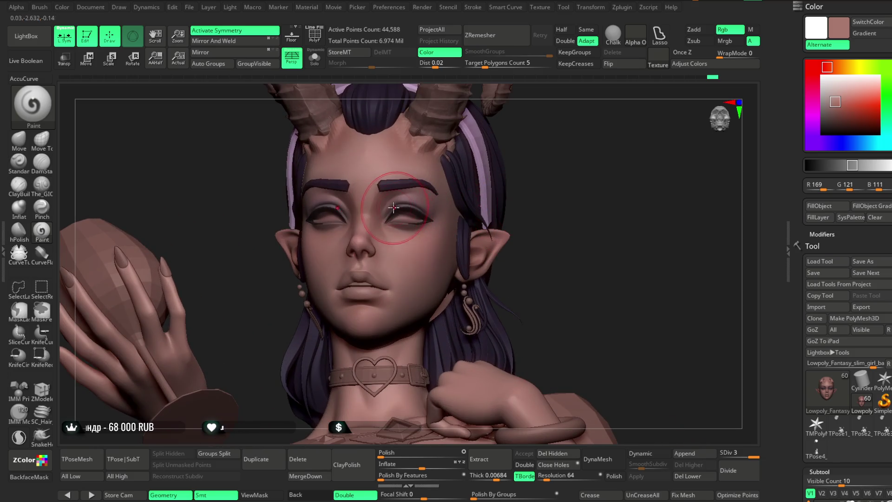
pyautogui.moveTo(526, 166); pyautogui.dragTo(513, 169, button='right')
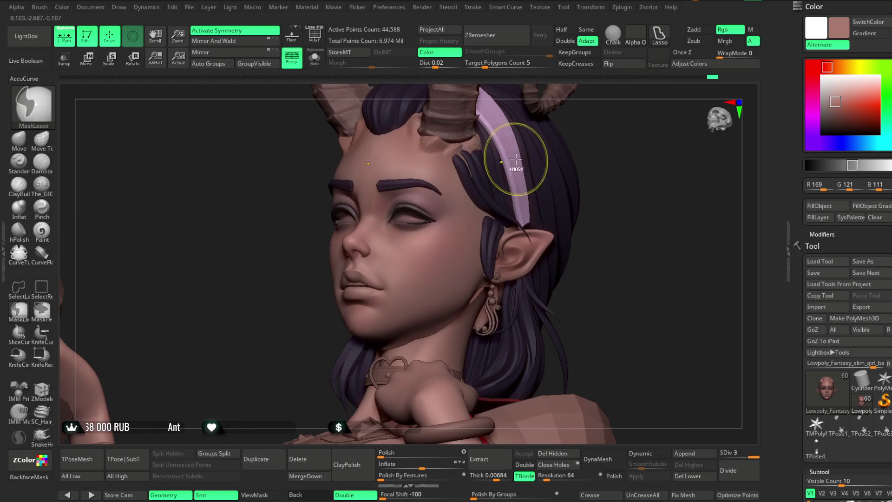
pyautogui.moveTo(654, 201); pyautogui.dragTo(696, 176, button='right')
pyautogui.click(818, 121)
pyautogui.moveTo(575, 189)
pyautogui.mouseDown(button='right')
pyautogui.moveTo(641, 207)
pyautogui.moveTo(409, 201)
pyautogui.moveTo(440, 201)
pyautogui.moveTo(599, 151)
pyautogui.moveTo(387, 208)
pyautogui.mouseUp(button='right')
pyautogui.moveTo(492, 199)
pyautogui.mouseDown(button='right')
pyautogui.moveTo(545, 193)
pyautogui.moveTo(408, 197)
pyautogui.moveTo(546, 195)
pyautogui.moveTo(487, 189)
pyautogui.moveTo(522, 199)
pyautogui.moveTo(513, 181)
pyautogui.moveTo(493, 183)
pyautogui.moveTo(584, 163)
pyautogui.moveTo(409, 173)
pyautogui.mouseUp(button='right')
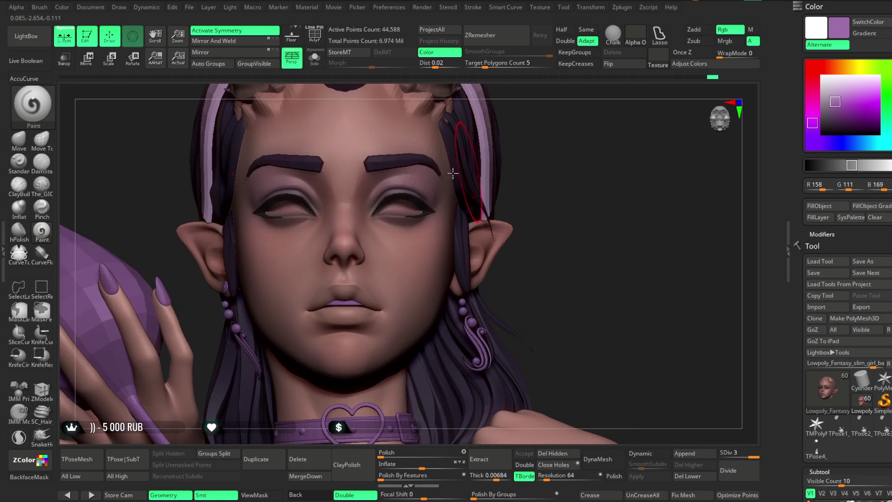
# Deepen the eye corners with a darker purple and Draw Size lowered to about 9.4.
pyautogui.moveTo(534, 149); pyautogui.dragTo(426, 186, button='right')
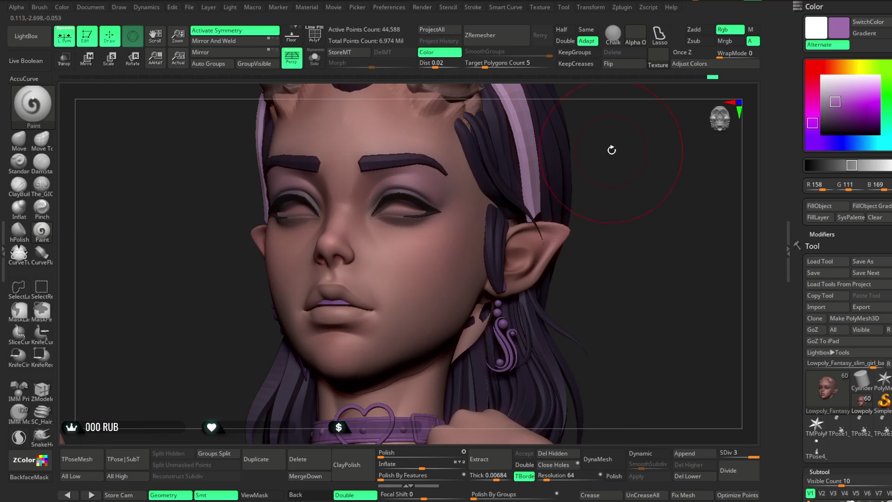
pyautogui.moveTo(610, 150); pyautogui.dragTo(404, 236, button='right')
pyautogui.click(829, 108)
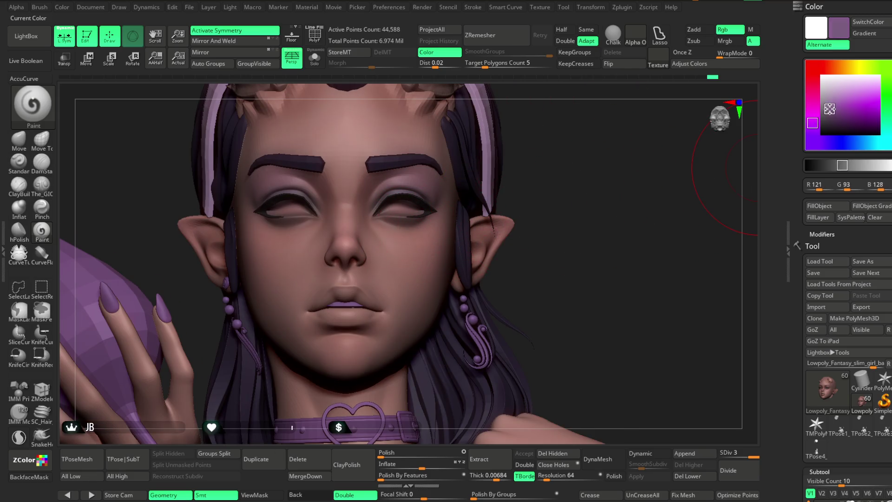
pyautogui.press('space')
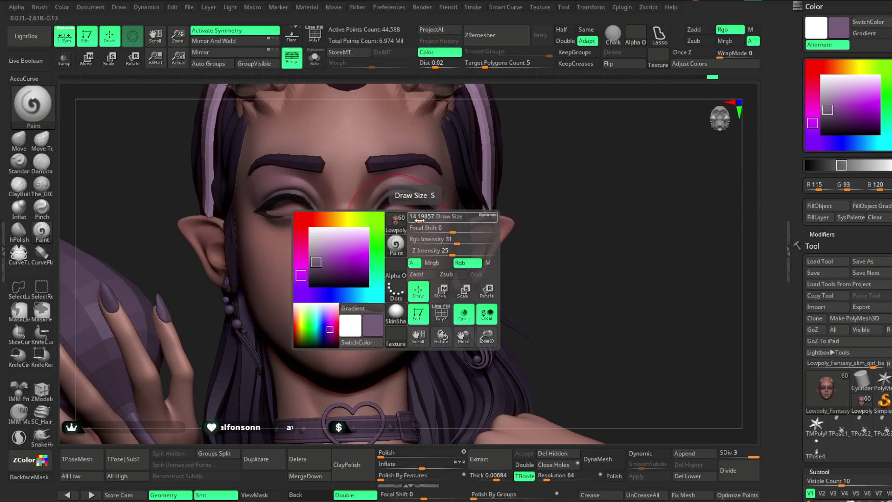
pyautogui.moveTo(416, 217); pyautogui.dragTo(405, 217)
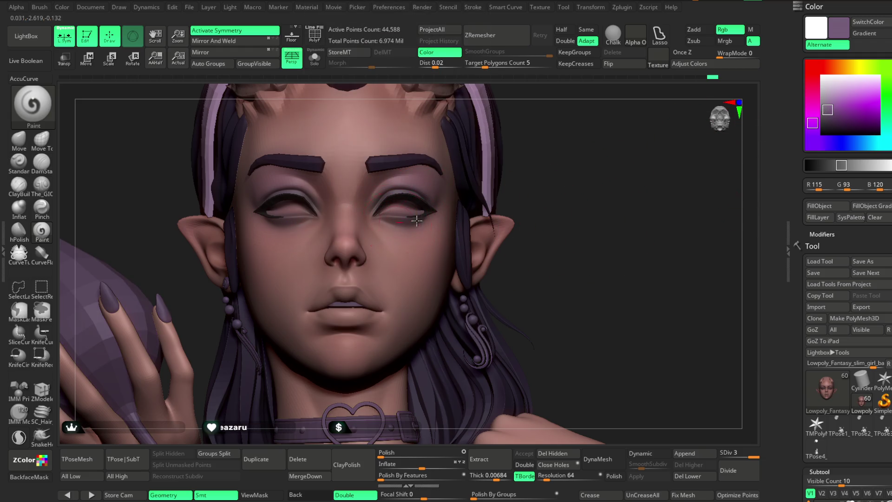
pyautogui.moveTo(409, 222); pyautogui.dragTo(456, 207, button='right')
pyautogui.moveTo(625, 165); pyautogui.dragTo(598, 155, button='right')
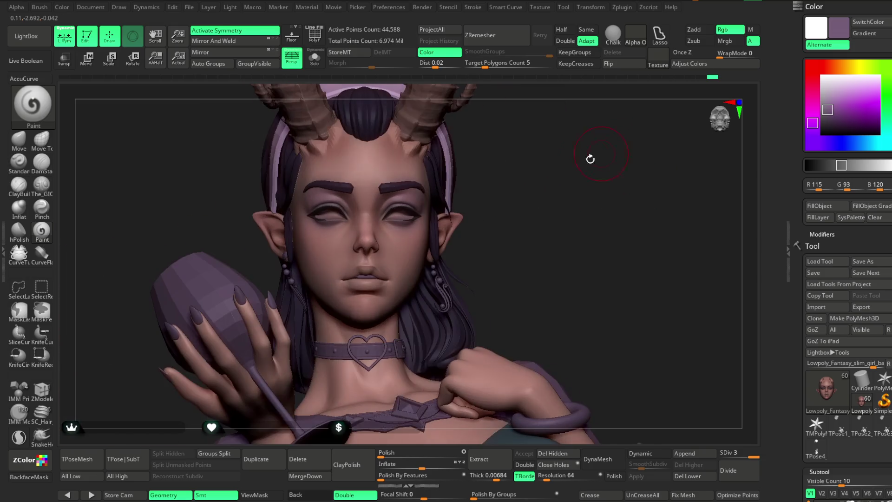
pyautogui.moveTo(497, 200)
pyautogui.mouseDown(button='right')
pyautogui.moveTo(508, 199)
pyautogui.moveTo(490, 187)
pyautogui.moveTo(502, 189)
pyautogui.moveTo(505, 173)
pyautogui.moveTo(505, 233)
pyautogui.moveTo(517, 201)
pyautogui.moveTo(501, 181)
pyautogui.moveTo(549, 164)
pyautogui.moveTo(541, 175)
pyautogui.mouseUp(button='right')
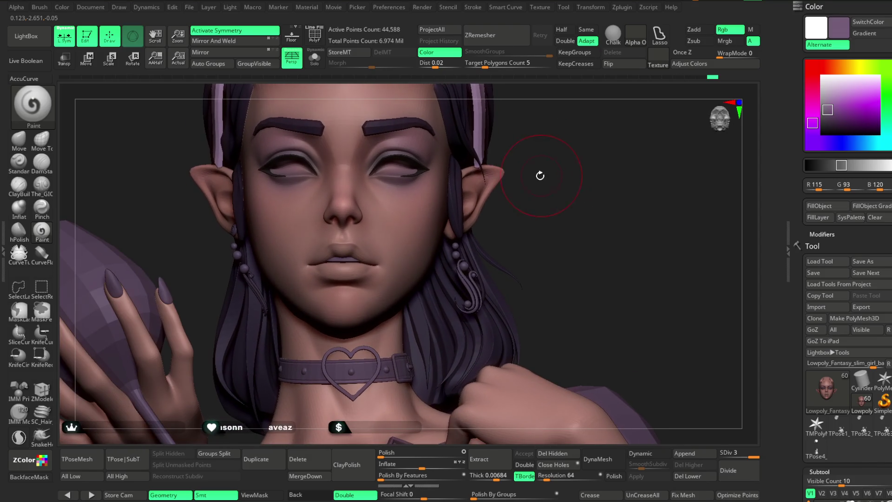
# Switch the paint colour to a warm pinkish skin tone (R 162, G 118, B 111).
pyautogui.click(825, 67)
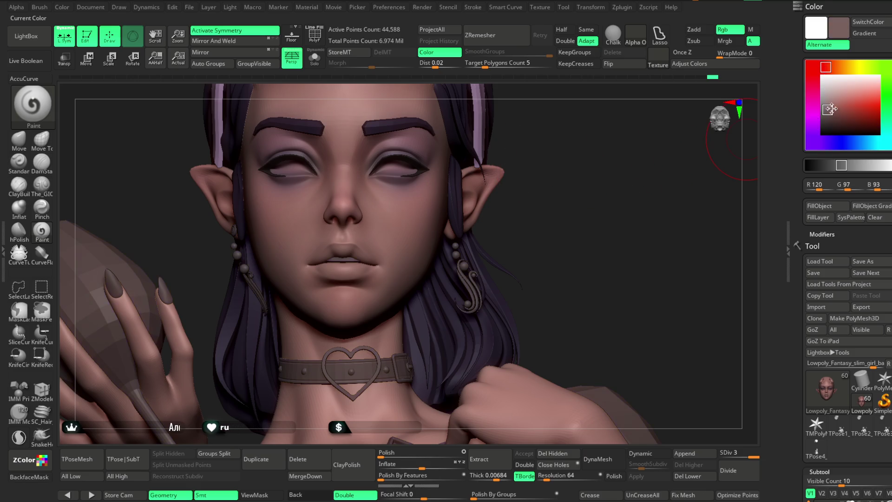
pyautogui.moveTo(829, 112); pyautogui.dragTo(832, 103)
pyautogui.press('space')
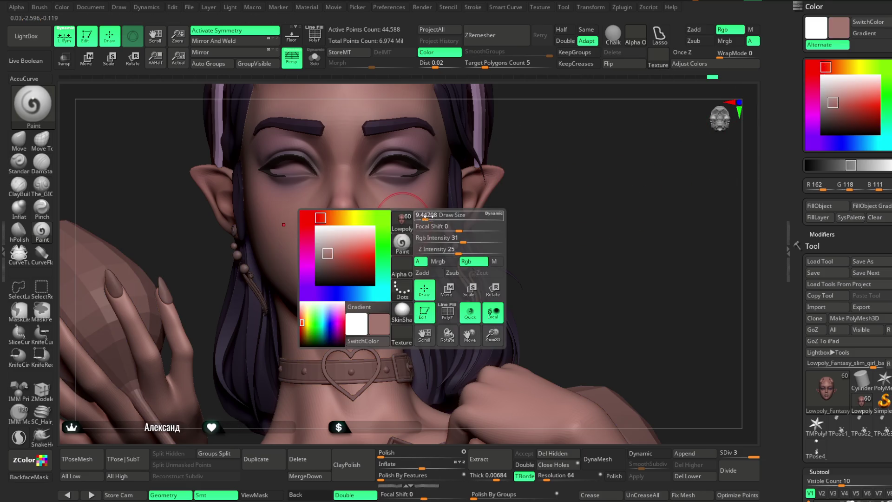
# Mix a light blush pink as the paint colour.
pyautogui.moveTo(521, 168); pyautogui.dragTo(394, 228, button='right')
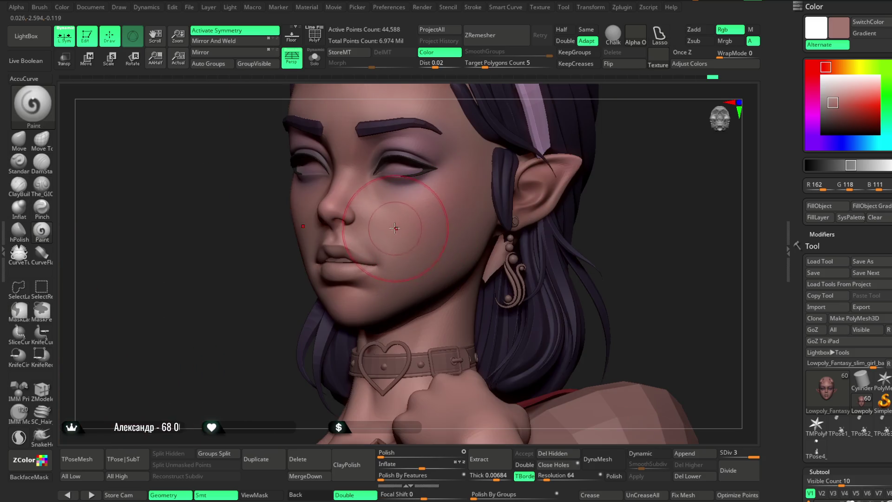
pyautogui.click(836, 97)
pyautogui.moveTo(840, 98); pyautogui.dragTo(841, 93)
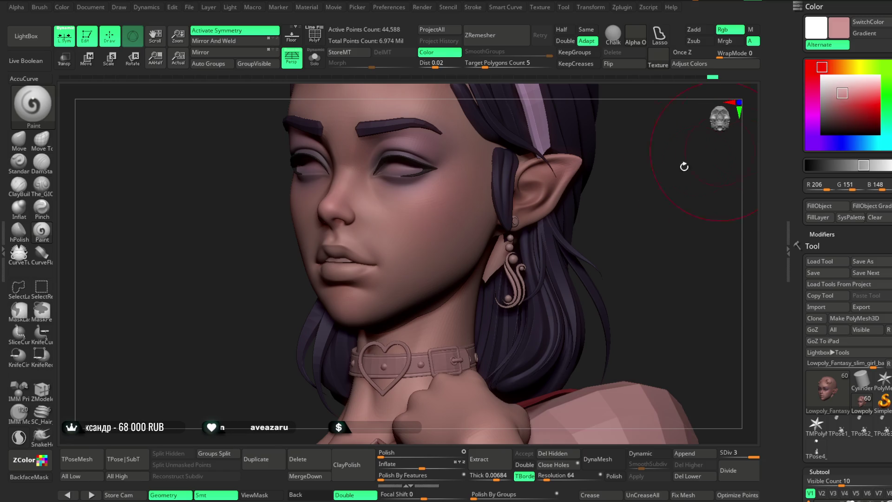
pyautogui.press('ctrl')
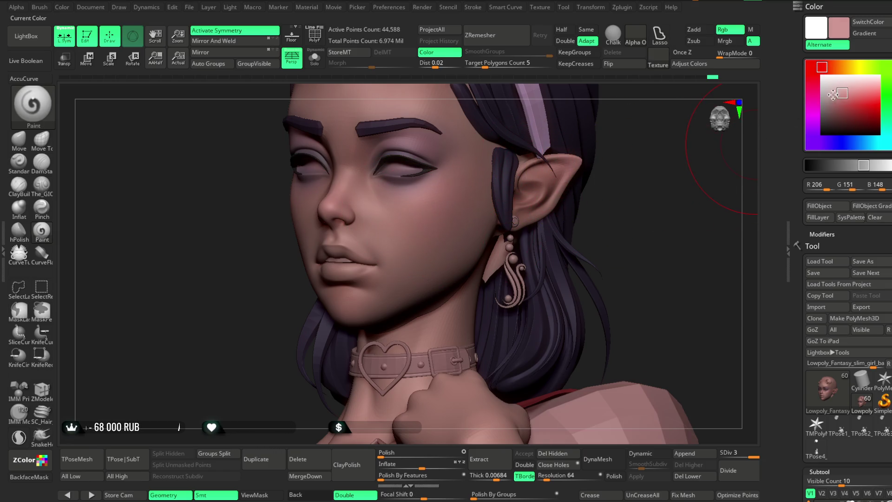
pyautogui.click(845, 94)
# Paint pink blush across the cheeks and the ears.
pyautogui.moveTo(622, 152); pyautogui.dragTo(400, 216)
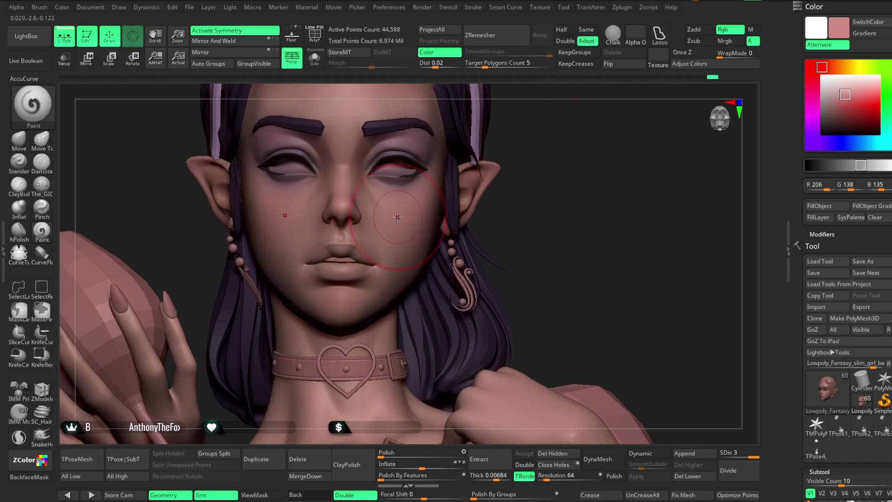
pyautogui.moveTo(561, 177)
pyautogui.mouseDown()
pyautogui.moveTo(604, 200)
pyautogui.moveTo(513, 233)
pyautogui.mouseUp()
pyautogui.moveTo(394, 283)
pyautogui.mouseDown()
pyautogui.moveTo(509, 183)
pyautogui.moveTo(480, 199)
pyautogui.mouseUp()
pyautogui.moveTo(550, 186)
pyautogui.keyDown('alt'); pyautogui.mouseDown()
pyautogui.moveTo(538, 154)
pyautogui.moveTo(476, 204)
pyautogui.mouseUp(); pyautogui.keyUp('alt')
pyautogui.moveTo(547, 188); pyautogui.dragTo(439, 216)
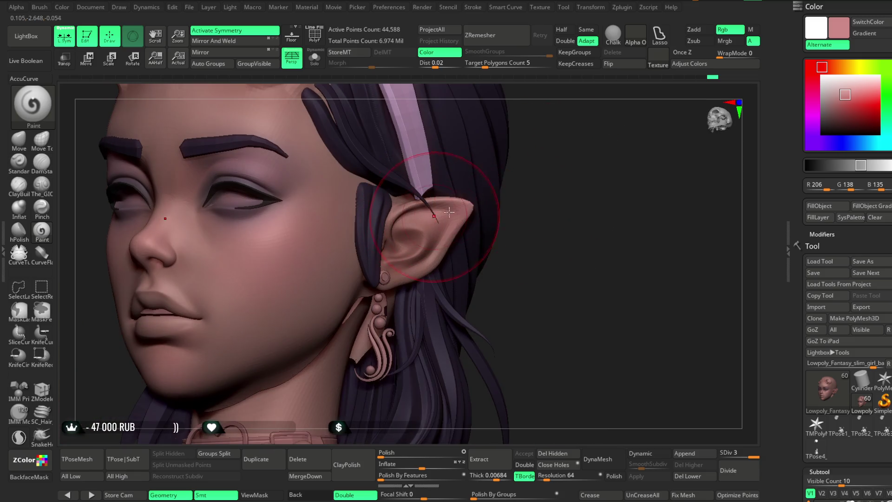
# Switch to a muted brownish skin tone (R 151, G 107, B 98) and a smaller brush for the ear.
pyautogui.click(836, 107)
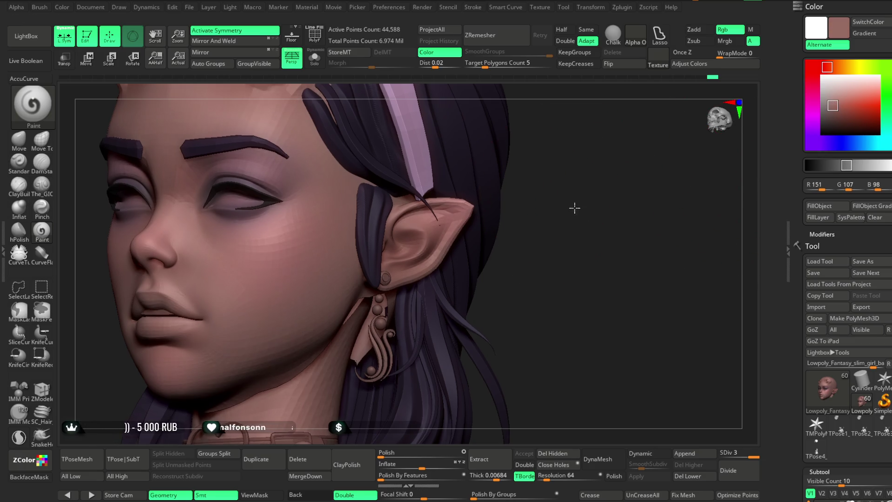
pyautogui.keyDown('alt'); pyautogui.moveTo(573, 204); pyautogui.dragTo(388, 255); pyautogui.keyUp('alt')
pyautogui.press('space')
pyautogui.moveTo(438, 222); pyautogui.dragTo(428, 222)
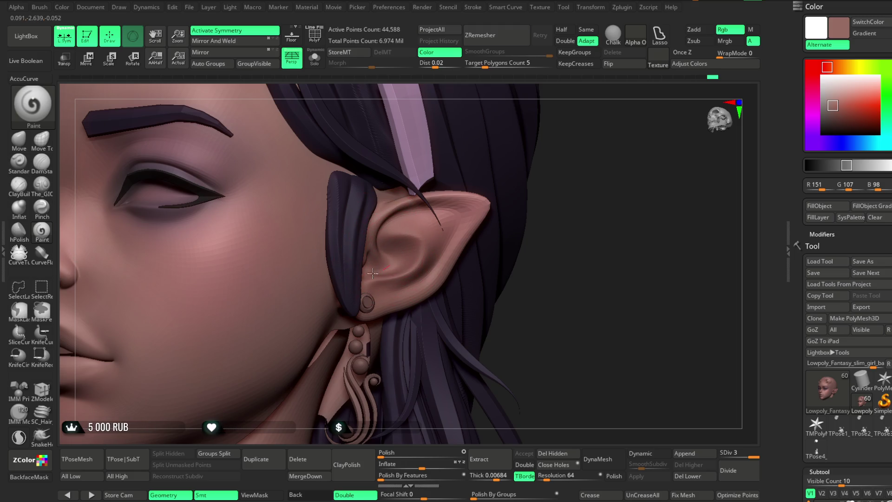
pyautogui.scroll(-10, 578, 214)
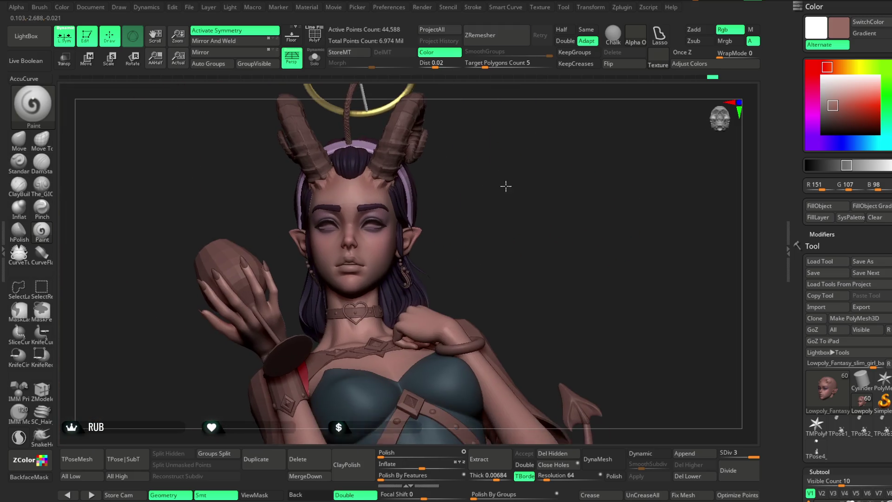
# Tint the skin around the horn bases a redder tone (R 162, G 88, B 79).
pyautogui.scroll(-5, 499, 156)
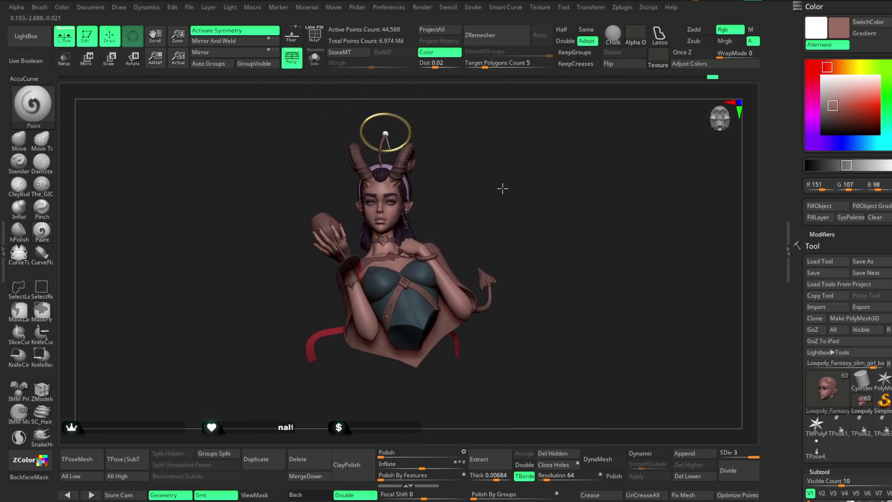
pyautogui.scroll(-2, 497, 192)
pyautogui.scroll(10, 491, 189)
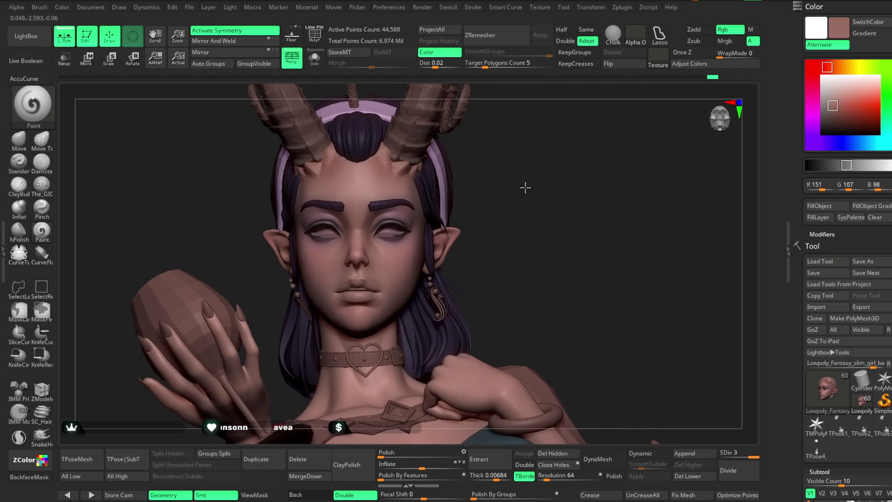
pyautogui.moveTo(563, 217)
pyautogui.keyDown('alt'); pyautogui.mouseDown()
pyautogui.moveTo(587, 195)
pyautogui.moveTo(533, 193)
pyautogui.mouseUp(); pyautogui.keyUp('alt')
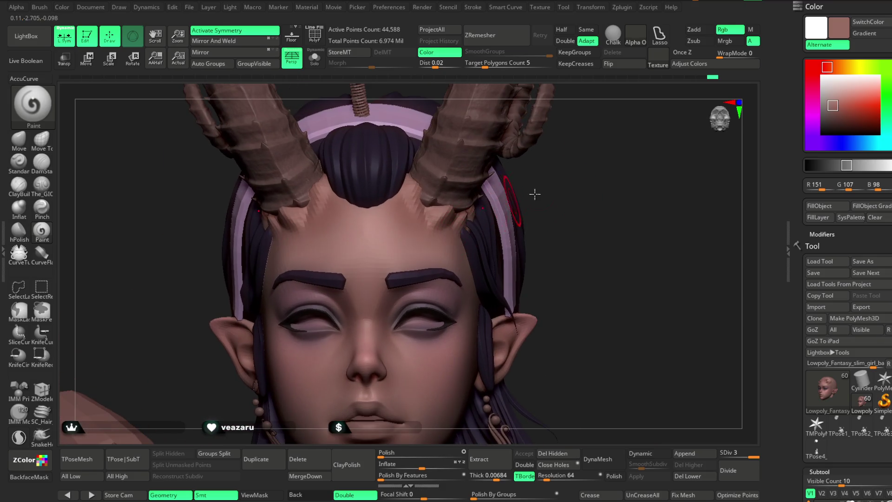
pyautogui.click(837, 105)
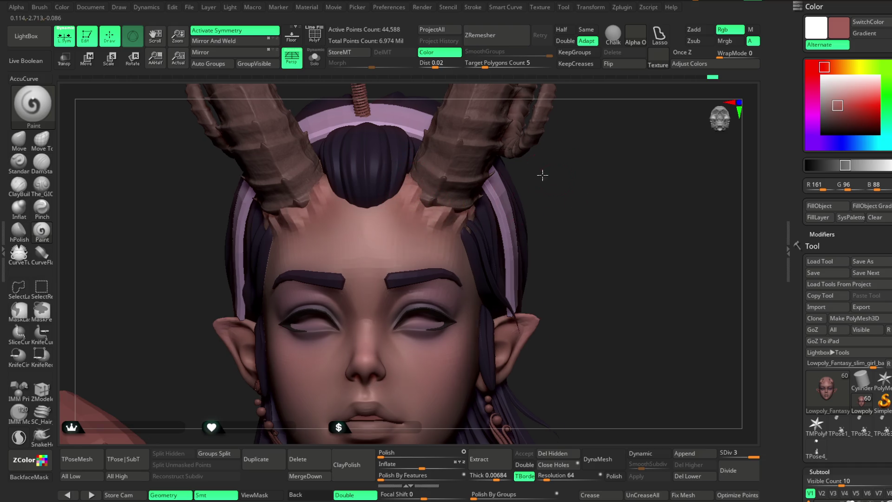
pyautogui.moveTo(549, 177); pyautogui.dragTo(428, 218)
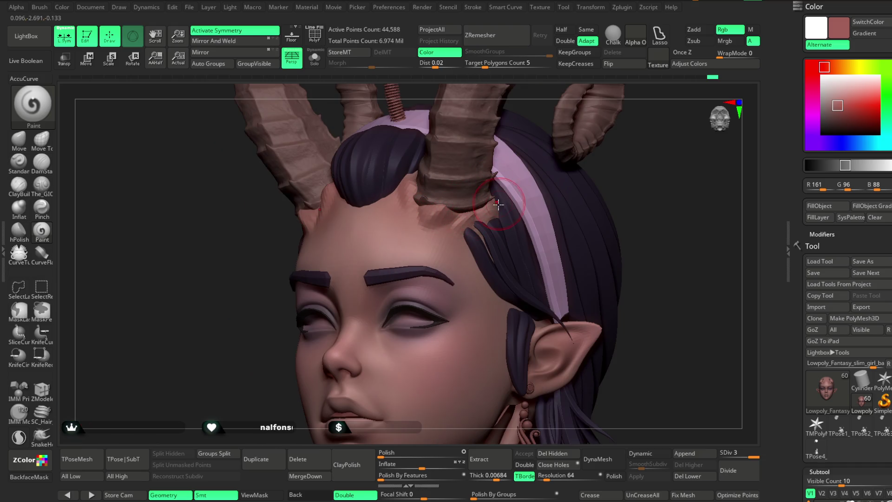
pyautogui.moveTo(617, 160)
pyautogui.mouseDown()
pyautogui.moveTo(651, 162)
pyautogui.moveTo(522, 196)
pyautogui.mouseUp()
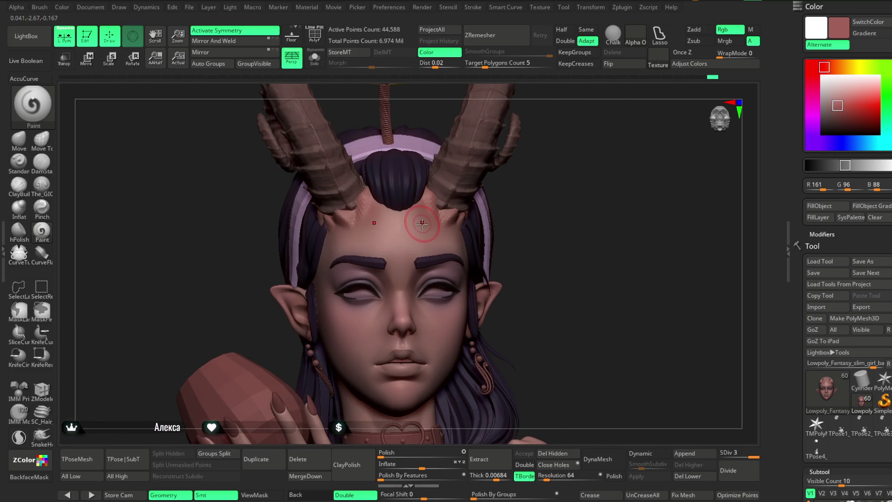
pyautogui.press('space')
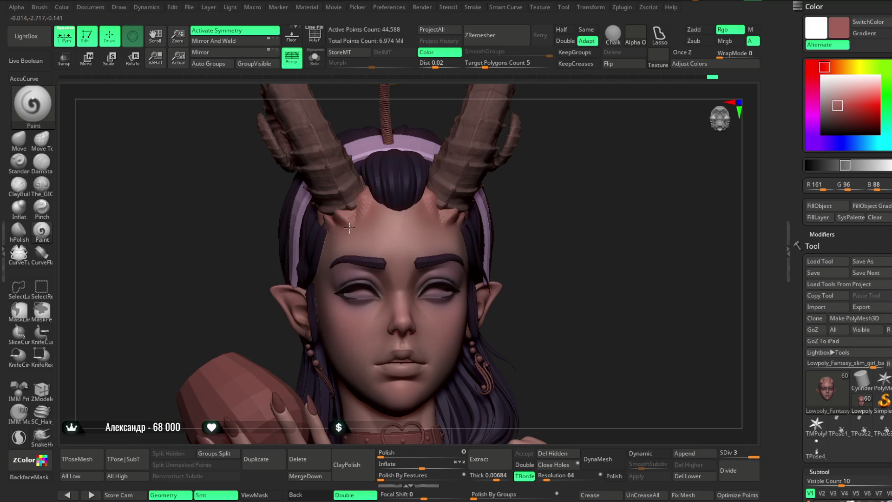
pyautogui.moveTo(540, 209); pyautogui.dragTo(532, 204)
pyautogui.click(840, 107)
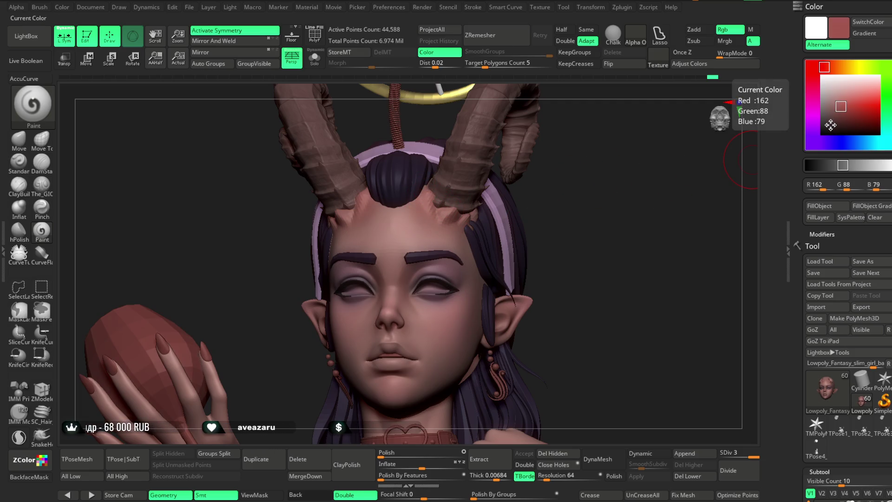
# Orbit and zoom out to review the upper body, then face the head front.
pyautogui.moveTo(551, 185)
pyautogui.mouseDown()
pyautogui.moveTo(561, 183)
pyautogui.moveTo(495, 212)
pyautogui.moveTo(460, 213)
pyautogui.mouseUp()
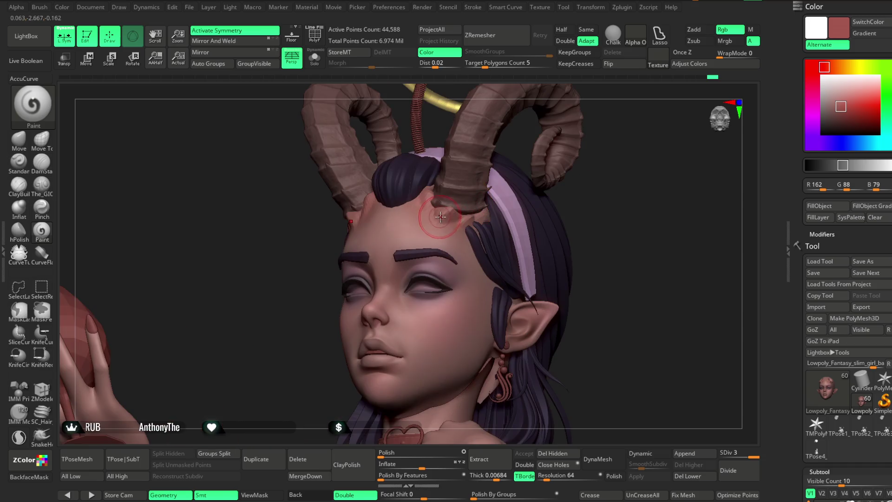
pyautogui.moveTo(615, 208); pyautogui.dragTo(590, 213)
pyautogui.moveTo(467, 221)
pyautogui.mouseDown(button='right')
pyautogui.moveTo(583, 213)
pyautogui.moveTo(476, 214)
pyautogui.mouseUp(button='right')
pyautogui.moveTo(645, 189)
pyautogui.mouseDown()
pyautogui.moveTo(641, 163)
pyautogui.moveTo(597, 167)
pyautogui.moveTo(597, 214)
pyautogui.mouseUp()
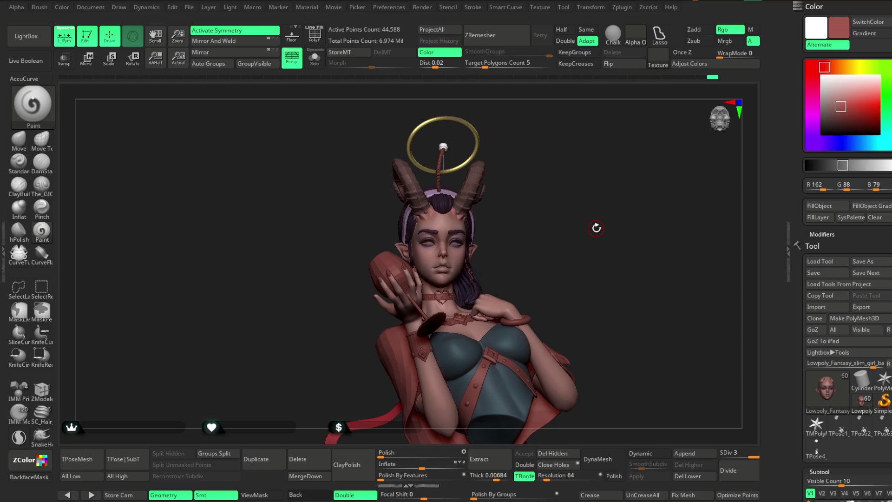
pyautogui.moveTo(533, 237)
pyautogui.mouseDown()
pyautogui.moveTo(517, 207)
pyautogui.moveTo(525, 193)
pyautogui.moveTo(539, 261)
pyautogui.moveTo(556, 200)
pyautogui.moveTo(551, 207)
pyautogui.moveTo(591, 207)
pyautogui.mouseUp()
# Solo the head, sample the forehead skin colour and lighten it to a paler pink.
pyautogui.click(315, 65)
pyautogui.moveTo(564, 136)
pyautogui.mouseDown()
pyautogui.moveTo(567, 155)
pyautogui.moveTo(469, 204)
pyautogui.mouseUp()
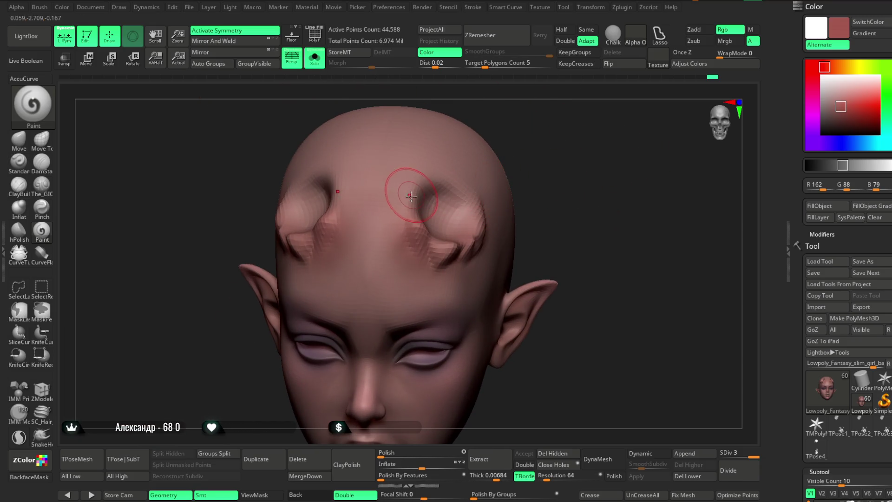
pyautogui.press('c')
pyautogui.keyDown('shift'); pyautogui.moveTo(533, 136); pyautogui.dragTo(553, 119); pyautogui.keyUp('shift')
pyautogui.moveTo(487, 168)
pyautogui.mouseDown()
pyautogui.moveTo(534, 120)
pyautogui.moveTo(527, 149)
pyautogui.moveTo(508, 155)
pyautogui.moveTo(530, 149)
pyautogui.moveTo(530, 163)
pyautogui.mouseUp()
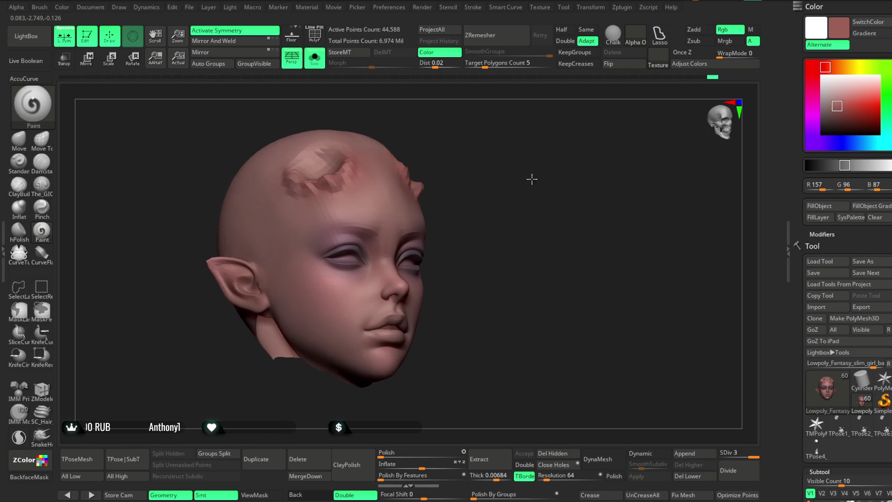
pyautogui.moveTo(831, 117); pyautogui.dragTo(838, 97)
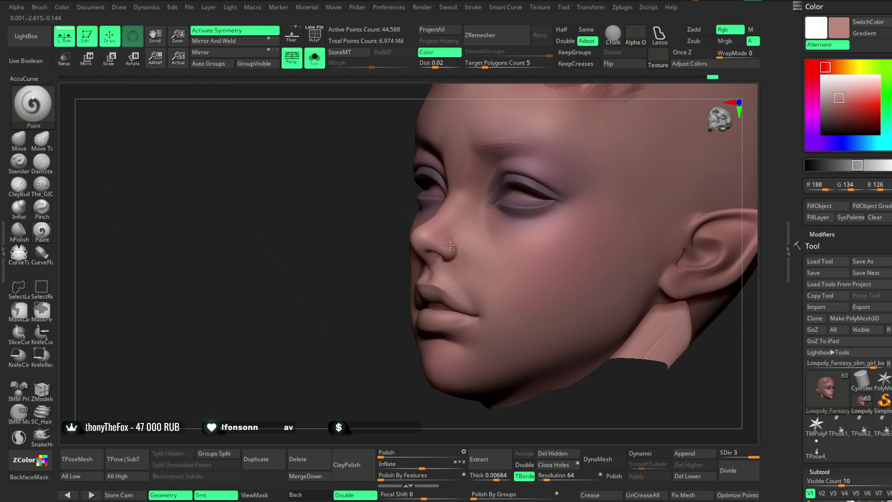
# Paint a warmer, redder skin tone around the horn bases and the nose.
pyautogui.moveTo(394, 297); pyautogui.dragTo(343, 358)
pyautogui.moveTo(378, 304)
pyautogui.mouseDown()
pyautogui.moveTo(352, 325)
pyautogui.moveTo(705, 155)
pyautogui.mouseUp()
pyautogui.click(845, 96)
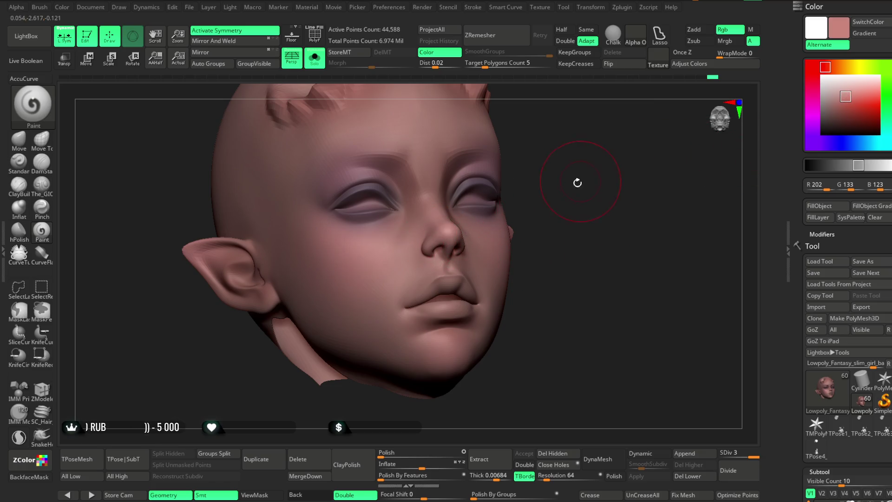
pyautogui.moveTo(581, 181); pyautogui.dragTo(446, 216)
pyautogui.moveTo(408, 332)
pyautogui.mouseDown()
pyautogui.moveTo(442, 231)
pyautogui.moveTo(408, 314)
pyautogui.moveTo(378, 281)
pyautogui.mouseUp()
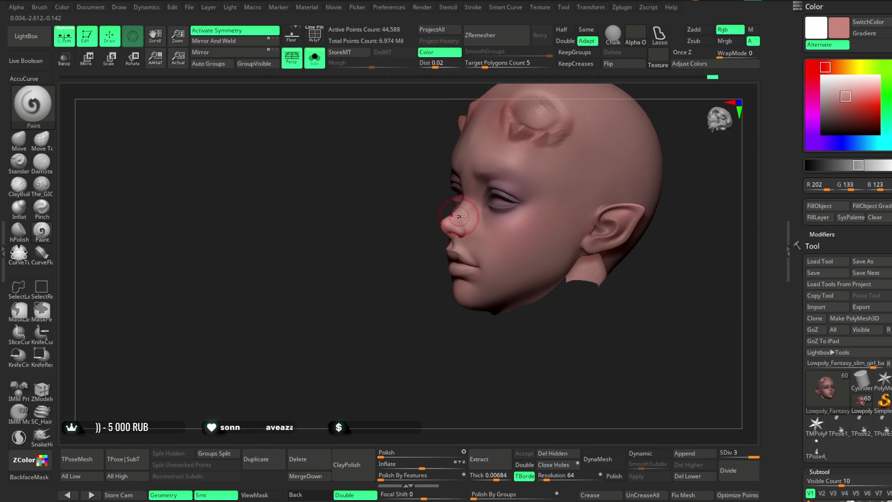
pyautogui.moveTo(388, 351)
pyautogui.mouseDown()
pyautogui.moveTo(579, 199)
pyautogui.moveTo(378, 259)
pyautogui.mouseUp()
pyautogui.press('space')
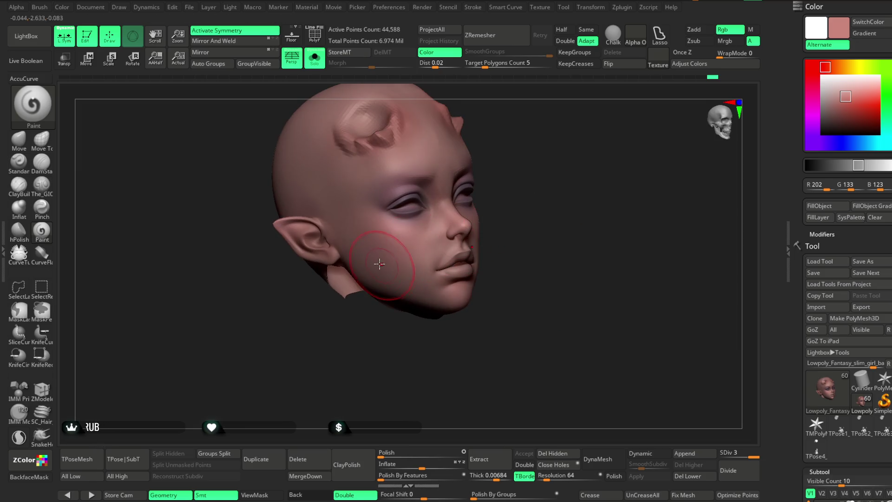
pyautogui.moveTo(370, 227)
pyautogui.mouseDown()
pyautogui.moveTo(399, 228)
pyautogui.moveTo(519, 180)
pyautogui.mouseUp()
pyautogui.moveTo(599, 190)
pyautogui.mouseDown()
pyautogui.moveTo(619, 152)
pyautogui.moveTo(600, 169)
pyautogui.moveTo(425, 213)
pyautogui.moveTo(432, 219)
pyautogui.mouseUp()
pyautogui.moveTo(519, 183)
pyautogui.keyDown('alt'); pyautogui.mouseDown()
pyautogui.moveTo(470, 189)
pyautogui.moveTo(553, 142)
pyautogui.moveTo(542, 193)
pyautogui.moveTo(533, 167)
pyautogui.moveTo(542, 190)
pyautogui.moveTo(545, 163)
pyautogui.moveTo(547, 171)
pyautogui.mouseUp(); pyautogui.keyUp('alt')
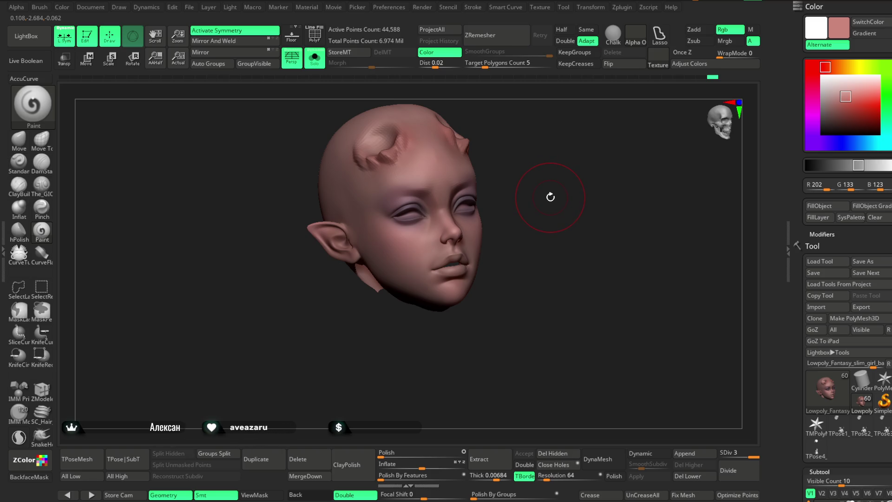
pyautogui.moveTo(552, 195)
pyautogui.mouseDown()
pyautogui.moveTo(547, 184)
pyautogui.moveTo(559, 195)
pyautogui.moveTo(565, 169)
pyautogui.moveTo(414, 159)
pyautogui.mouseUp()
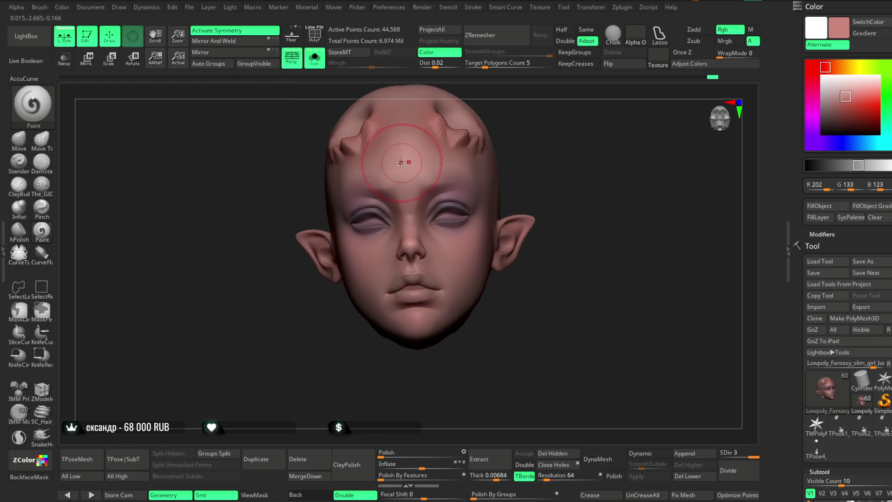
pyautogui.moveTo(492, 175); pyautogui.dragTo(561, 169)
# Blend in a pale peach skin tone (R 204, G 168, B 146) with smoothing.
pyautogui.click(835, 67)
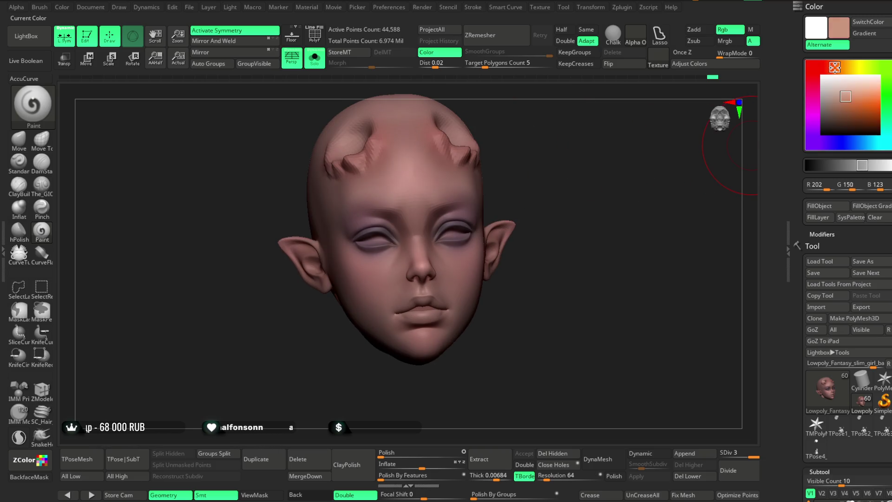
pyautogui.moveTo(846, 98); pyautogui.dragTo(842, 93)
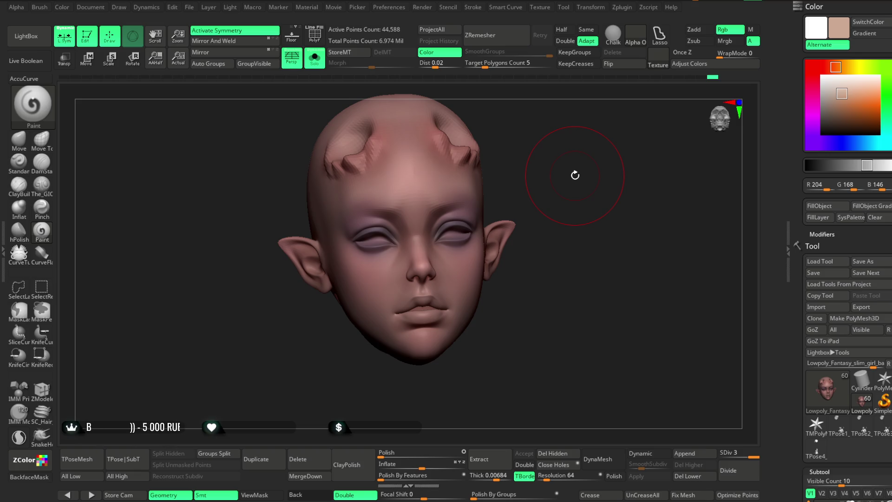
pyautogui.scroll(8, 522, 175)
pyautogui.press('shift')
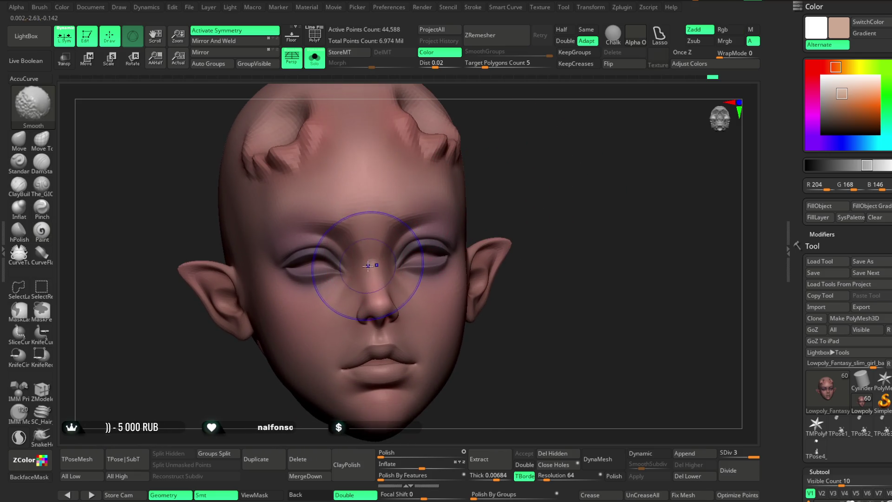
pyautogui.moveTo(472, 173)
pyautogui.mouseDown()
pyautogui.moveTo(508, 155)
pyautogui.moveTo(497, 155)
pyautogui.mouseUp()
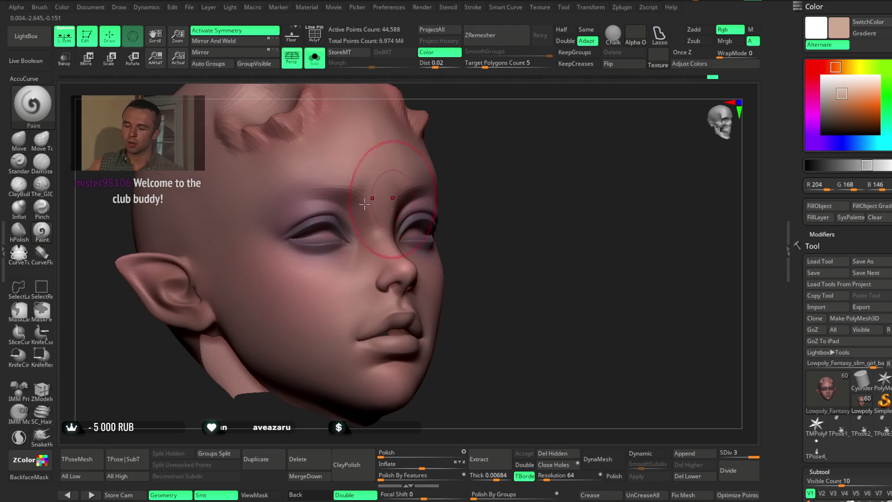
# Nudge the brow shape with the Move brush, then show the full character again.
pyautogui.press('b')
pyautogui.press('m')
pyautogui.press('v')
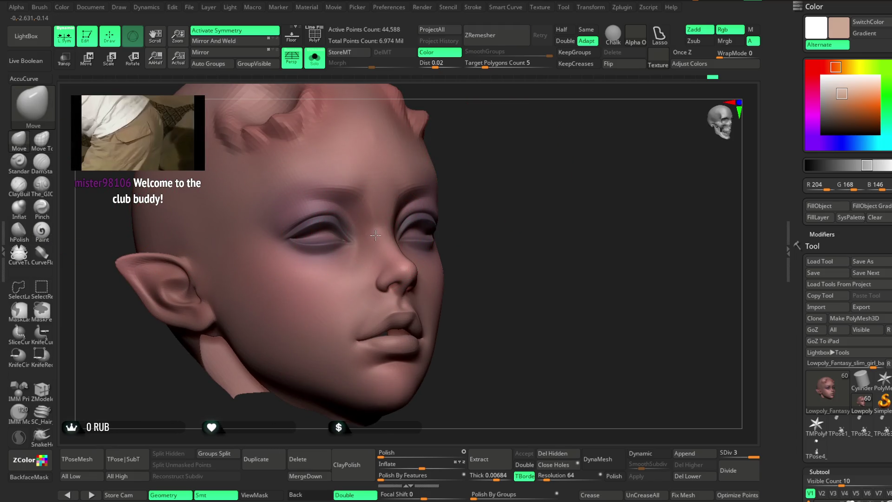
pyautogui.moveTo(428, 179)
pyautogui.mouseDown()
pyautogui.moveTo(472, 173)
pyautogui.moveTo(409, 199)
pyautogui.mouseUp()
pyautogui.press('space')
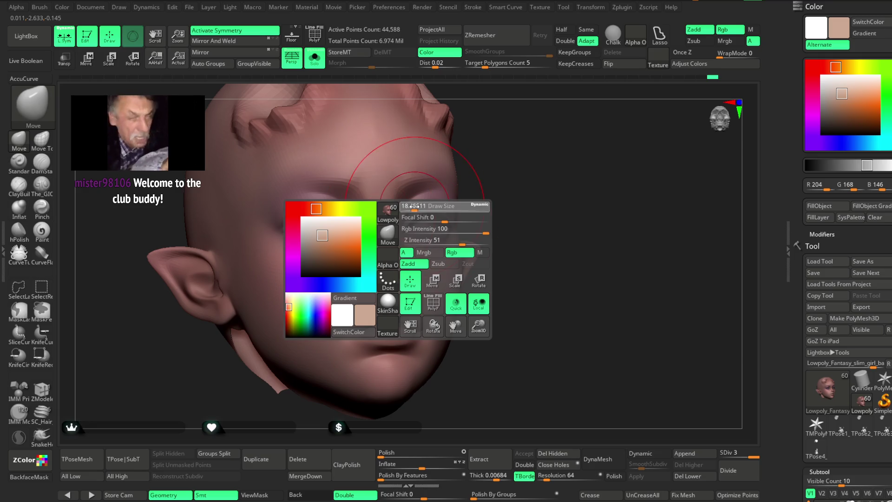
pyautogui.moveTo(482, 155)
pyautogui.mouseDown()
pyautogui.moveTo(354, 247)
pyautogui.moveTo(377, 190)
pyautogui.mouseUp()
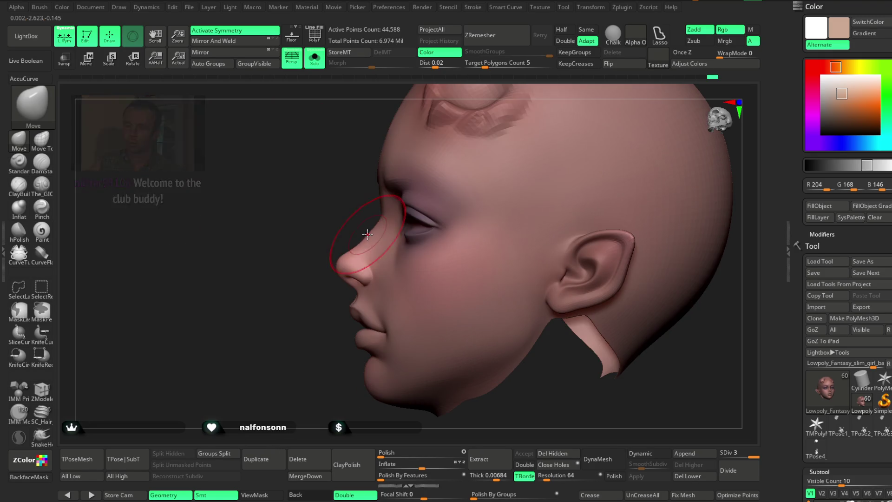
pyautogui.moveTo(312, 259); pyautogui.dragTo(369, 189)
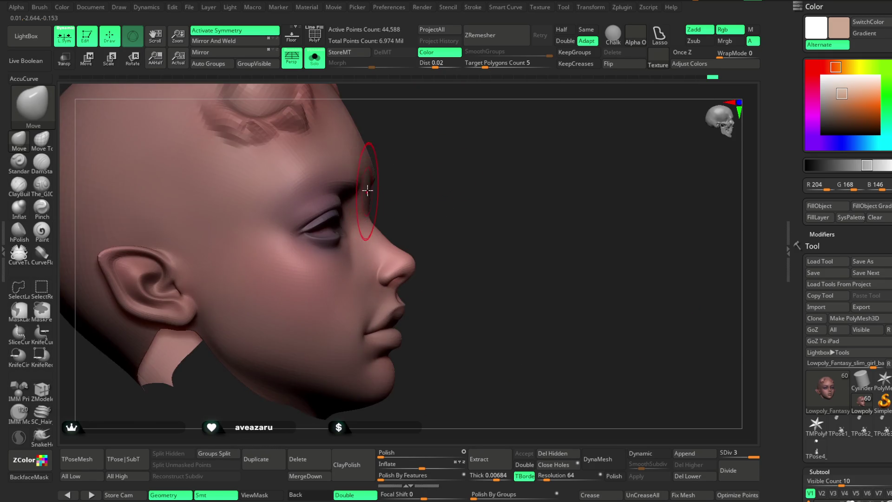
pyautogui.moveTo(412, 143); pyautogui.dragTo(354, 199)
pyautogui.keyDown('alt'); pyautogui.moveTo(417, 190); pyautogui.dragTo(378, 160); pyautogui.keyUp('alt')
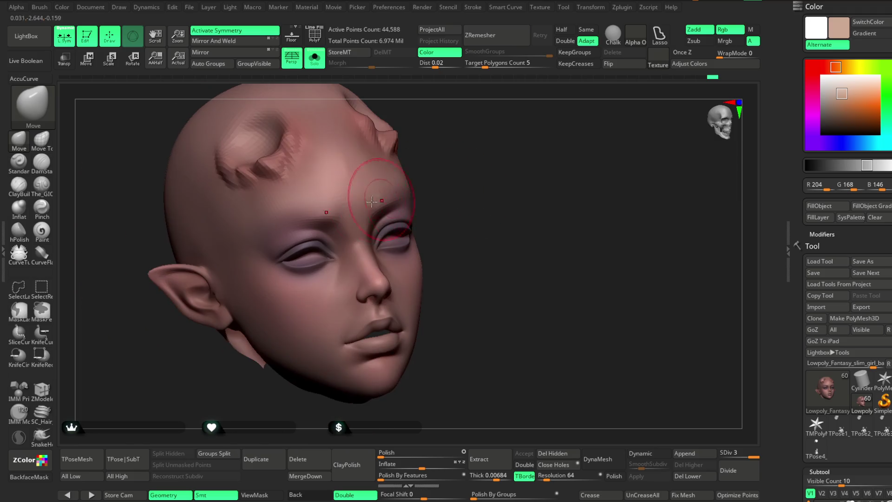
pyautogui.moveTo(462, 175); pyautogui.dragTo(466, 168)
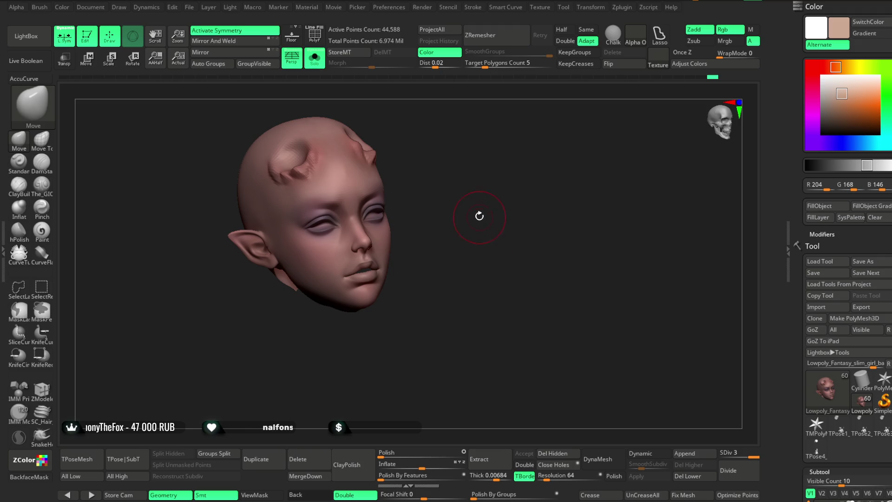
pyautogui.click(315, 58)
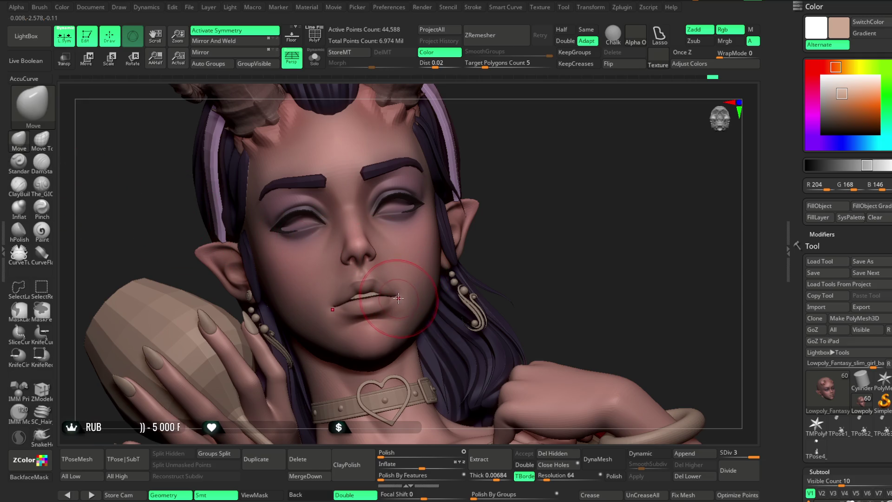
# Orbit around the bust to review the painted face, then bring up the brush palette (Rgb Intensity 100, Draw Size 12.9).
pyautogui.moveTo(547, 202)
pyautogui.mouseDown()
pyautogui.moveTo(418, 285)
pyautogui.moveTo(506, 177)
pyautogui.moveTo(498, 235)
pyautogui.moveTo(557, 365)
pyautogui.mouseUp()
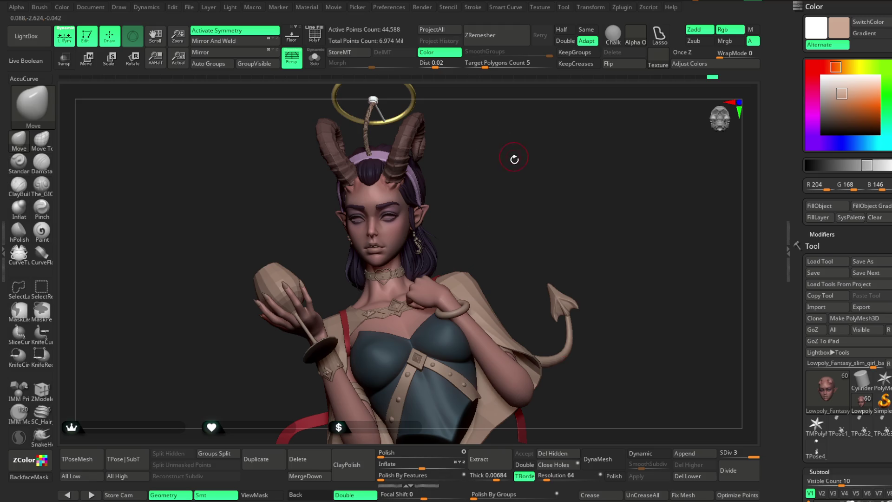
pyautogui.moveTo(495, 180)
pyautogui.mouseDown()
pyautogui.moveTo(535, 191)
pyautogui.moveTo(511, 193)
pyautogui.moveTo(513, 180)
pyautogui.mouseUp()
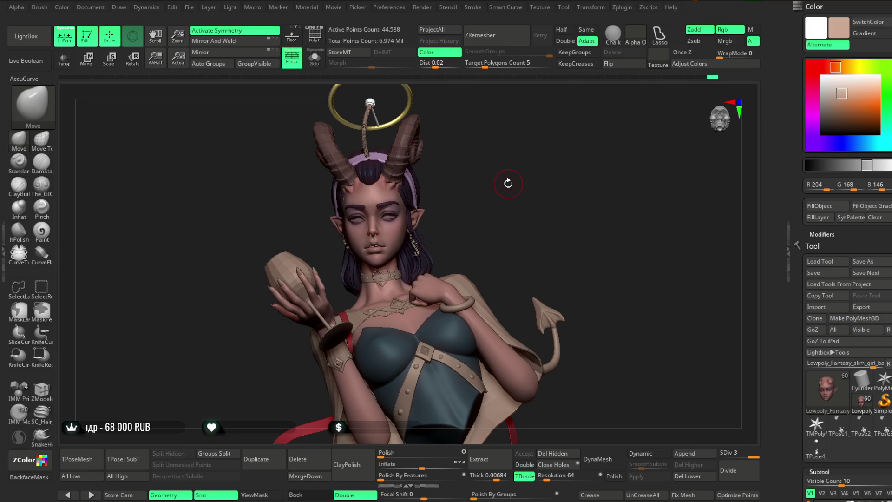
pyautogui.moveTo(514, 189); pyautogui.dragTo(509, 199)
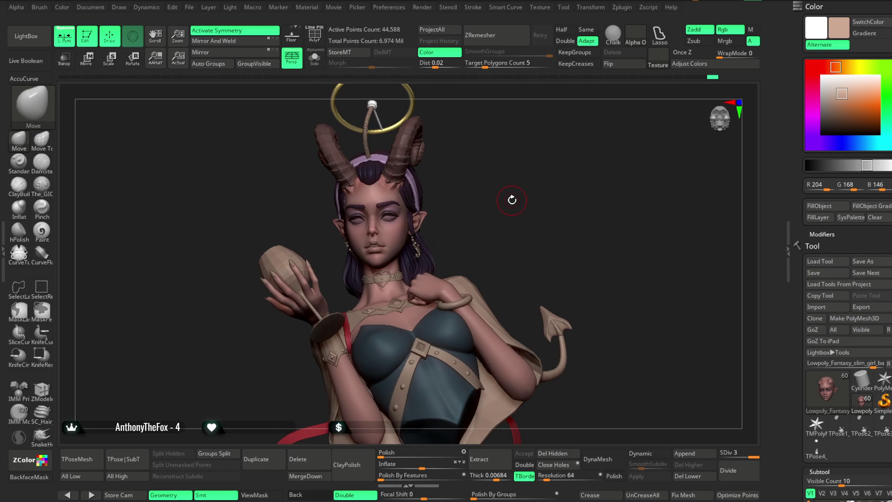
pyautogui.moveTo(507, 198)
pyautogui.mouseDown()
pyautogui.moveTo(513, 179)
pyautogui.moveTo(495, 183)
pyautogui.moveTo(493, 167)
pyautogui.moveTo(506, 193)
pyautogui.moveTo(502, 171)
pyautogui.moveTo(486, 167)
pyautogui.moveTo(503, 161)
pyautogui.moveTo(455, 228)
pyautogui.mouseUp()
pyautogui.rightClick(455, 228)
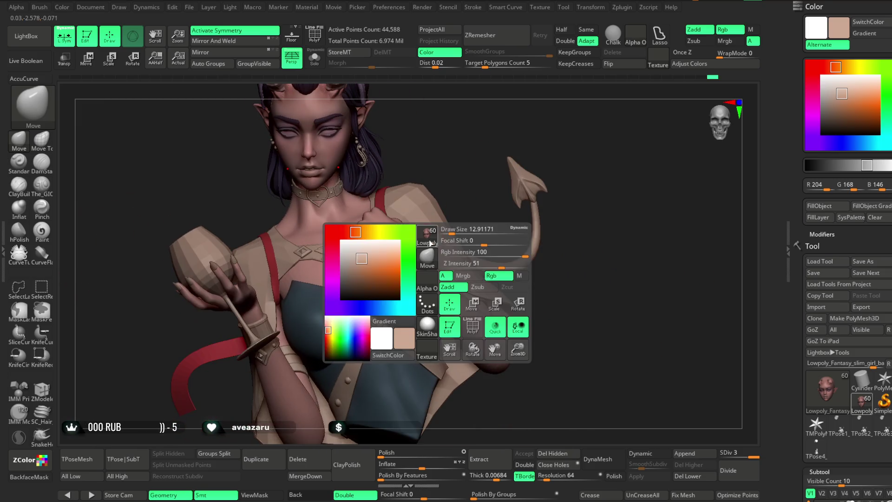
# Select the body mesh, switch to The_GIO brush and toggle X symmetry on and off.
pyautogui.keyDown('alt'); pyautogui.click(385, 263); pyautogui.keyUp('alt')
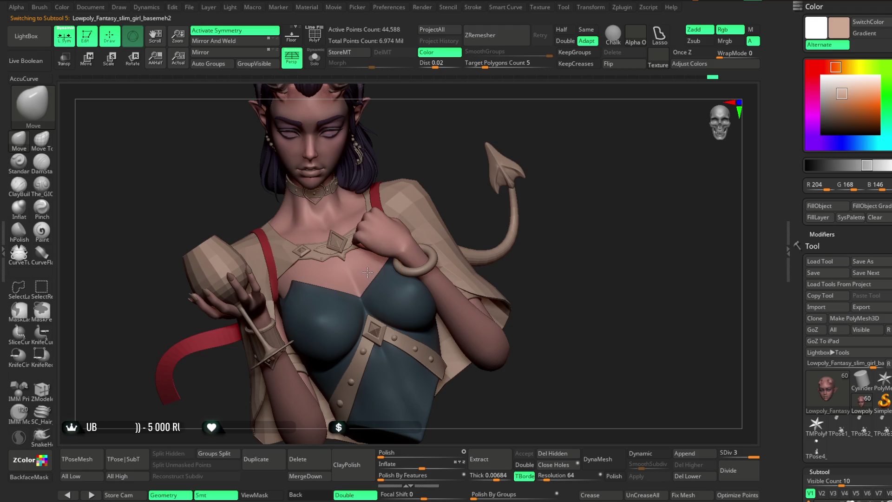
pyautogui.click(41, 183)
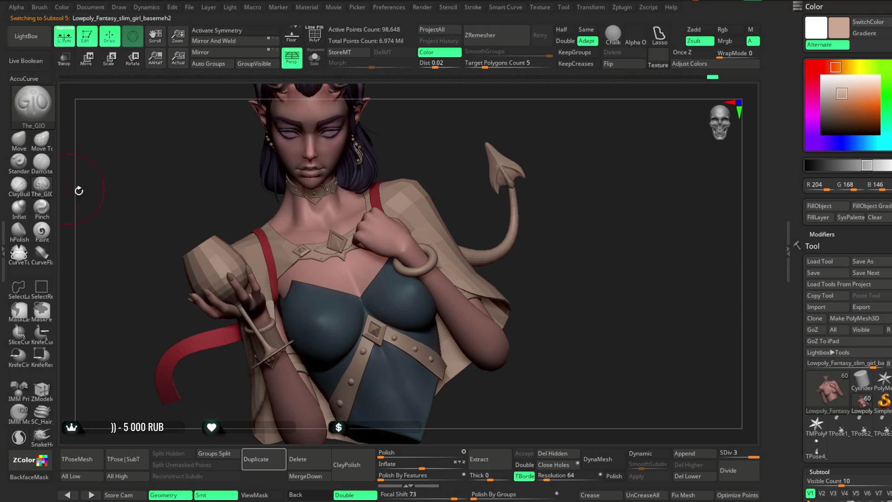
pyautogui.press('space')
pyautogui.moveTo(438, 149); pyautogui.dragTo(347, 273)
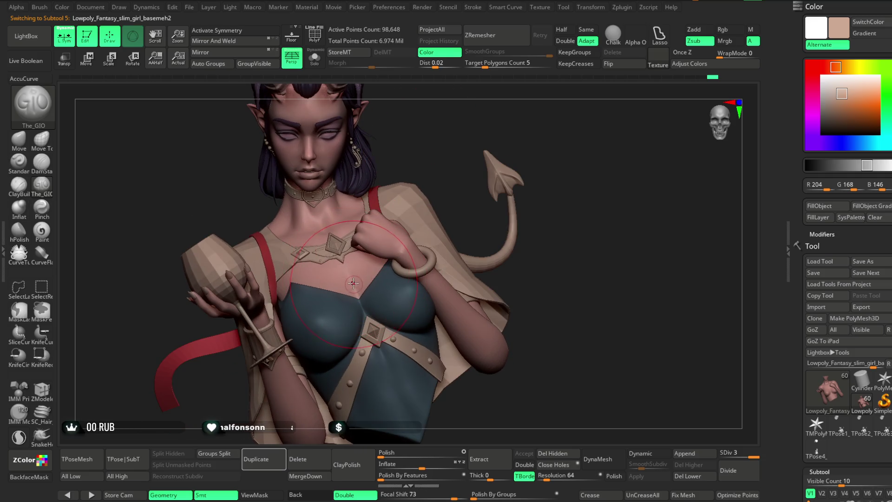
pyautogui.press('x')
pyautogui.press('x')
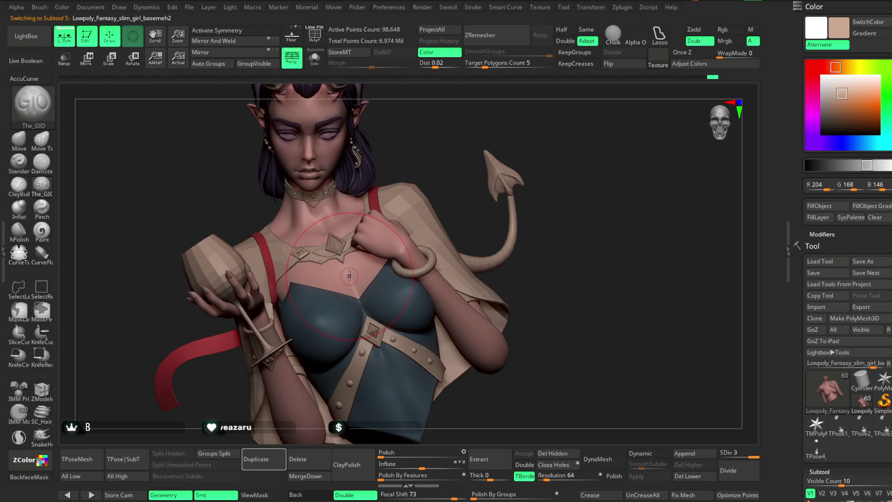
pyautogui.moveTo(551, 280)
pyautogui.mouseDown()
pyautogui.moveTo(572, 288)
pyautogui.moveTo(580, 262)
pyautogui.moveTo(637, 230)
pyautogui.mouseUp()
# Drop the body to subdivision level 1 and show the PolyF wireframe.
pyautogui.moveTo(749, 453); pyautogui.dragTo(740, 452)
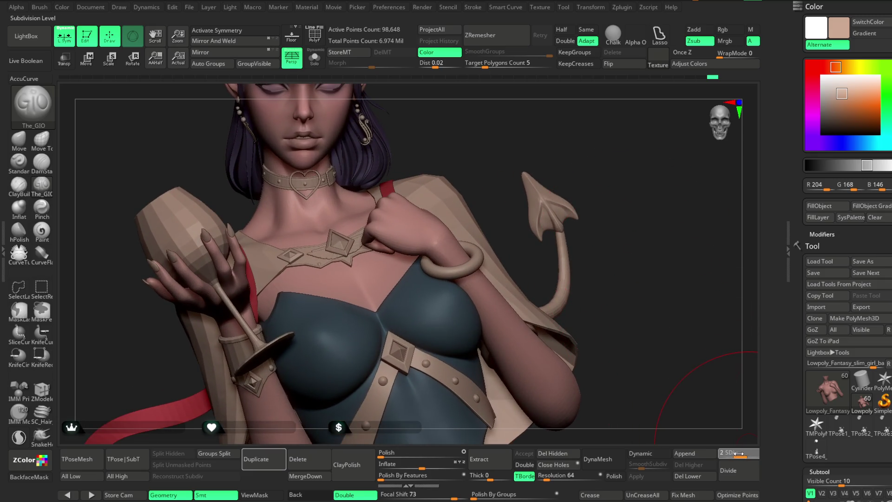
pyautogui.click(721, 452)
pyautogui.moveTo(511, 139)
pyautogui.mouseDown()
pyautogui.moveTo(488, 124)
pyautogui.moveTo(490, 146)
pyautogui.mouseUp()
pyautogui.hotkey('shift', 'f')
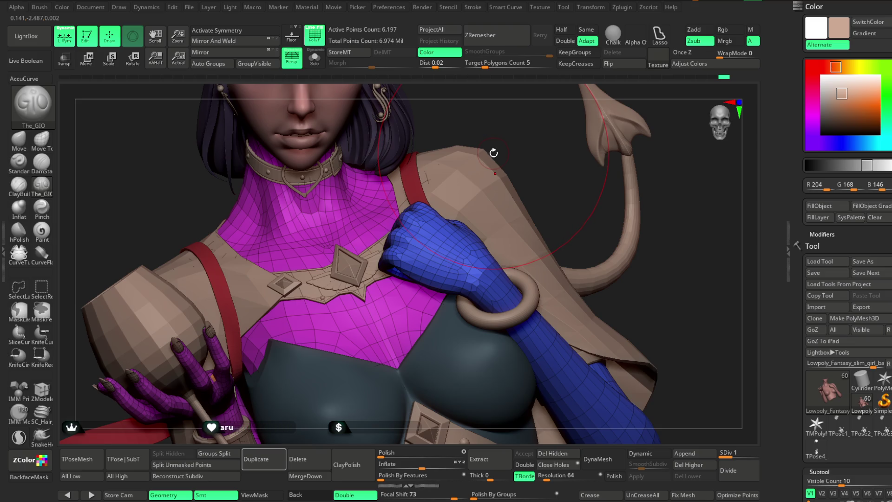
# Try the ZModeler Set Symmetry polygon action on the chest.
pyautogui.press('b')
pyautogui.press('z')
pyautogui.press('m')
pyautogui.moveTo(506, 140); pyautogui.dragTo(373, 357)
pyautogui.press('space')
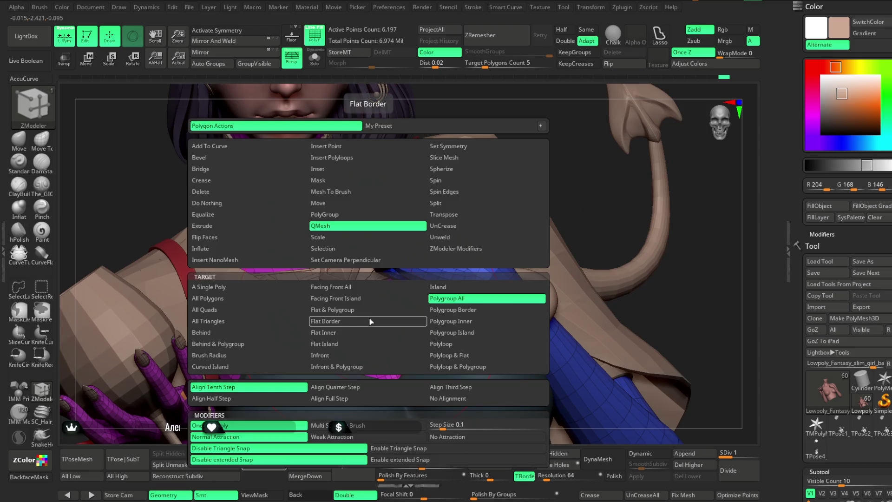
pyautogui.click(439, 145)
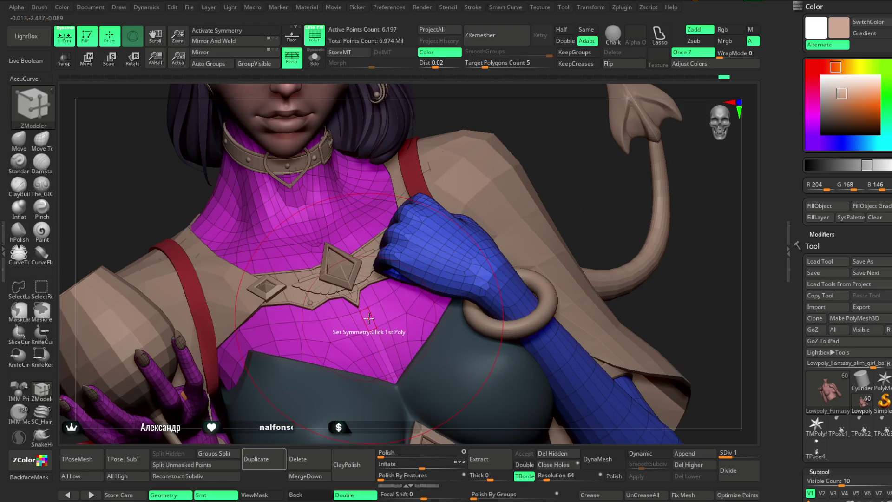
pyautogui.press('w')
pyautogui.keyDown('alt'); pyautogui.moveTo(260, 186); pyautogui.dragTo(215, 132); pyautogui.keyUp('alt')
pyautogui.press('q')
pyautogui.moveTo(563, 166)
pyautogui.mouseDown()
pyautogui.moveTo(581, 149)
pyautogui.moveTo(561, 163)
pyautogui.moveTo(565, 141)
pyautogui.moveTo(548, 157)
pyautogui.mouseUp()
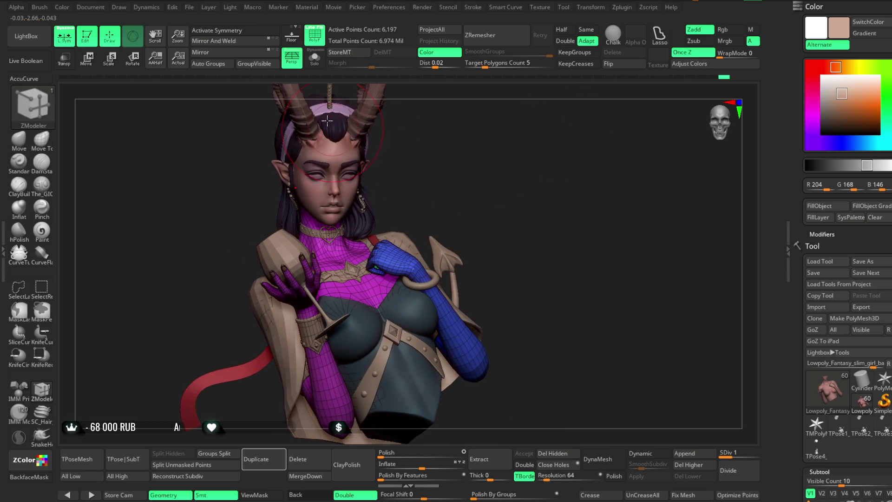
# Turn PolyF off, pick the Move brush and solo the bare torso facing front.
pyautogui.click(315, 41)
pyautogui.moveTo(471, 151)
pyautogui.mouseDown()
pyautogui.moveTo(480, 149)
pyautogui.moveTo(488, 170)
pyautogui.moveTo(408, 188)
pyautogui.mouseUp()
pyautogui.click(19, 139)
pyautogui.moveTo(418, 155)
pyautogui.mouseDown()
pyautogui.moveTo(466, 159)
pyautogui.moveTo(457, 160)
pyautogui.mouseUp()
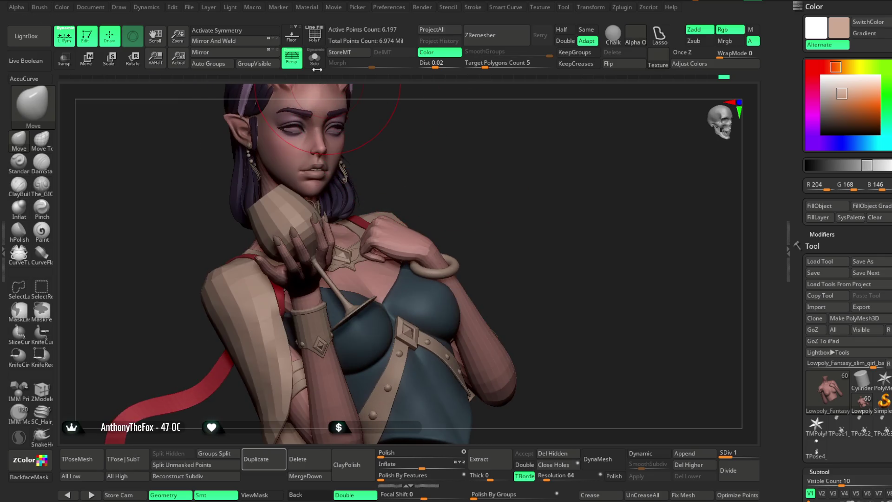
pyautogui.hotkey('ctrl', 'shift', 's')
pyautogui.moveTo(419, 126); pyautogui.dragTo(466, 155)
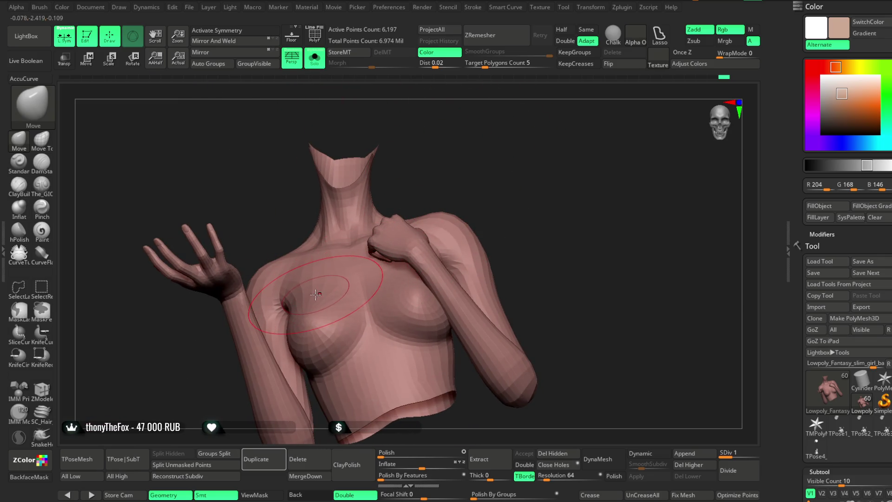
# Turn on X symmetry and orbit the soloed torso between three-quarter and front views.
pyautogui.press('x')
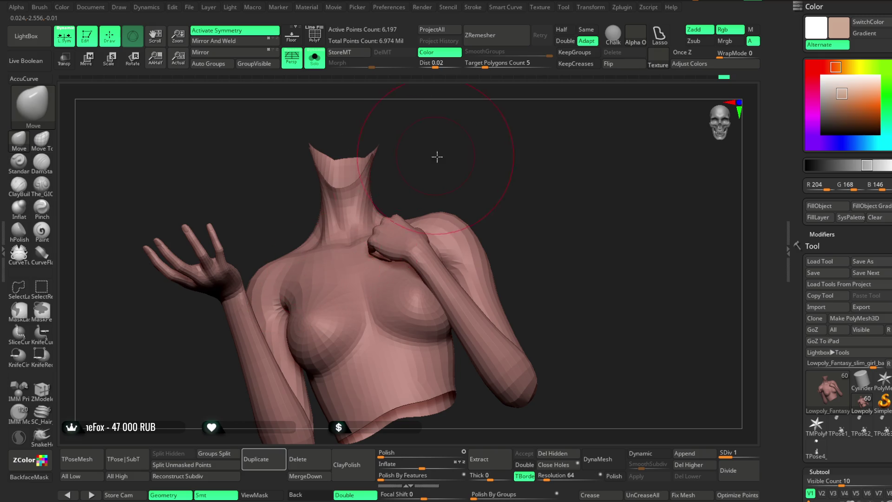
pyautogui.moveTo(433, 153); pyautogui.dragTo(449, 197)
pyautogui.moveTo(438, 121)
pyautogui.mouseDown()
pyautogui.moveTo(432, 139)
pyautogui.moveTo(455, 115)
pyautogui.moveTo(448, 153)
pyautogui.mouseUp()
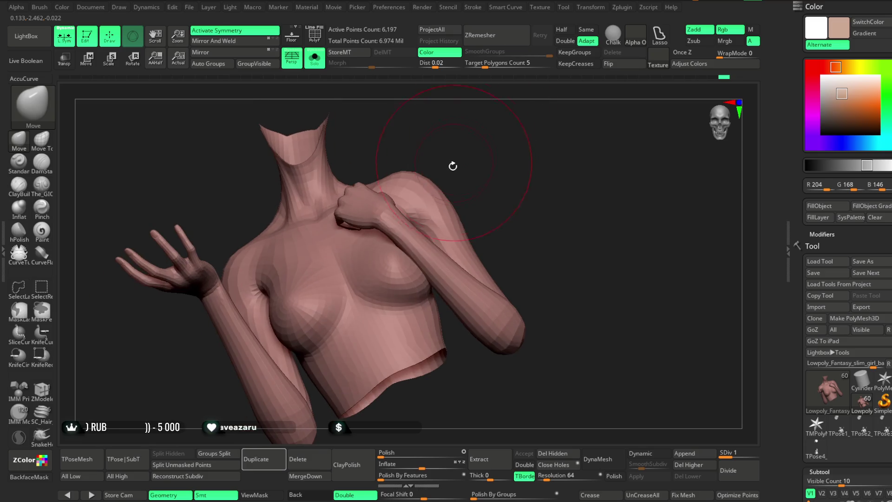
pyautogui.press('space')
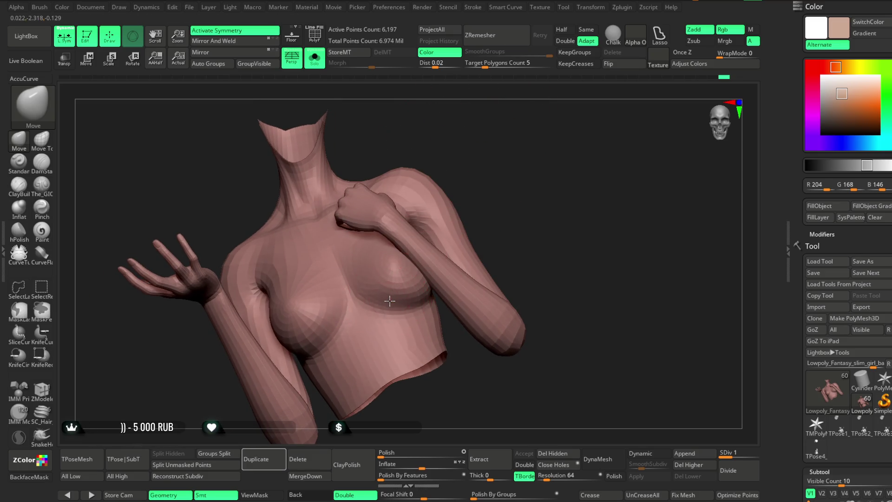
pyautogui.moveTo(496, 176); pyautogui.dragTo(458, 264)
pyautogui.moveTo(493, 168)
pyautogui.mouseDown()
pyautogui.moveTo(464, 200)
pyautogui.moveTo(372, 124)
pyautogui.mouseUp()
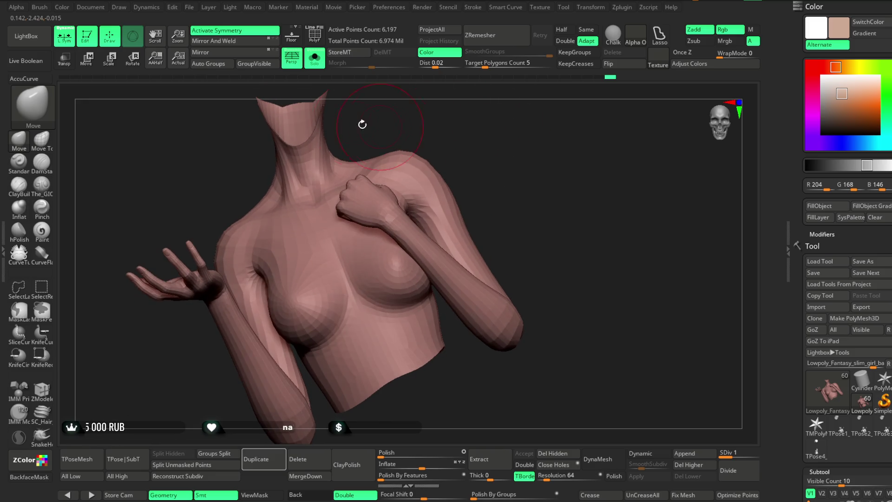
pyautogui.click(319, 63)
pyautogui.moveTo(514, 144)
pyautogui.mouseDown()
pyautogui.moveTo(478, 135)
pyautogui.moveTo(489, 135)
pyautogui.moveTo(489, 169)
pyautogui.moveTo(458, 137)
pyautogui.moveTo(483, 104)
pyautogui.moveTo(538, 175)
pyautogui.mouseUp()
pyautogui.click(314, 58)
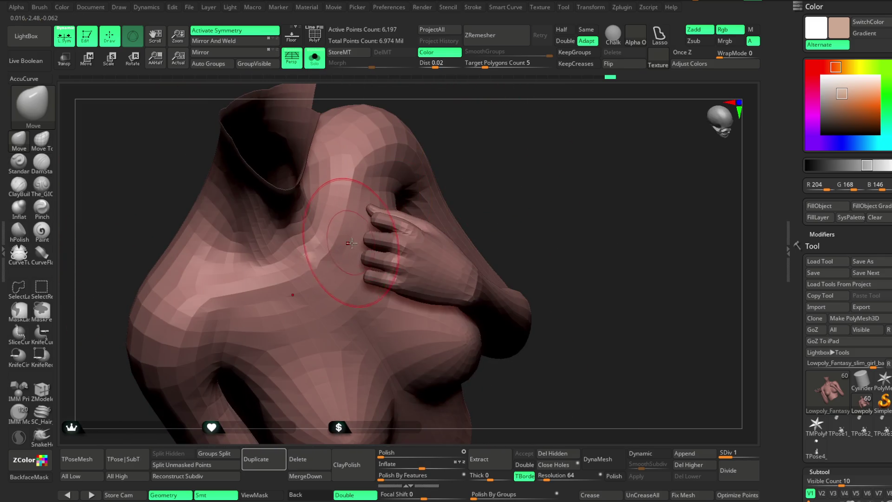
# Shrink the draw size, undo the recent torso reshaping, and turn Solo off.
pyautogui.press('space')
pyautogui.moveTo(377, 233); pyautogui.dragTo(371, 234)
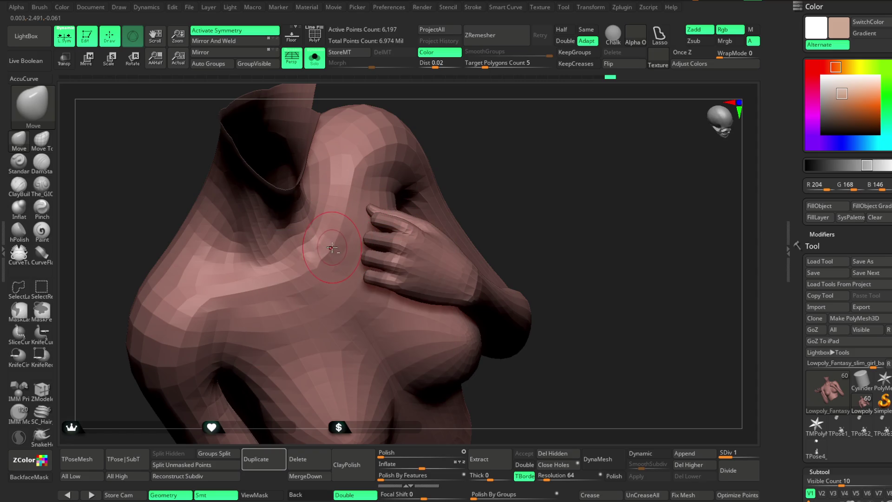
pyautogui.hotkey('ctrl', 'z')
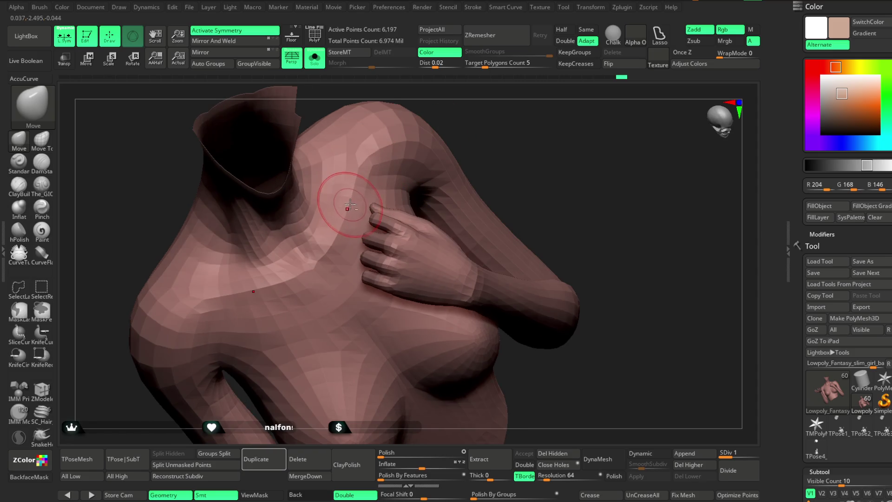
pyautogui.hotkey('ctrl', 'z')
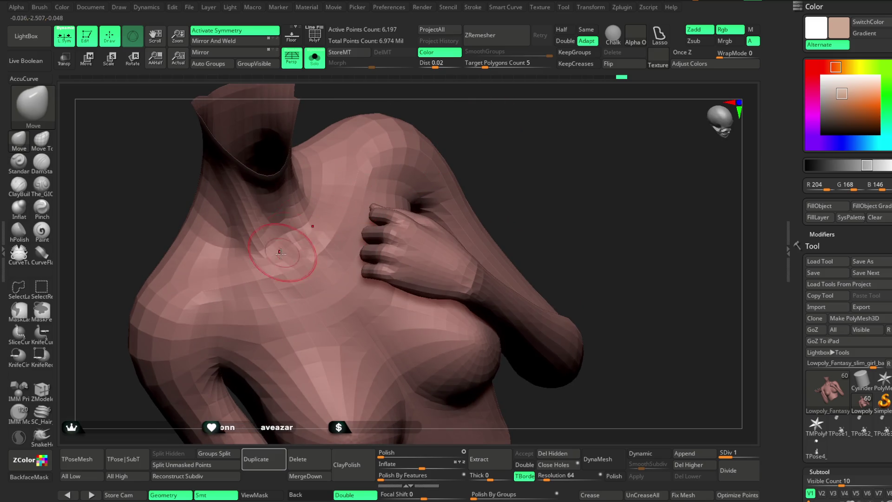
pyautogui.hotkey('ctrl', 'z')
pyautogui.hotkey('ctrl', 'shift', 'z')
pyautogui.hotkey('ctrl', 'shift', 'z')
pyautogui.hotkey('ctrl', 'shift', 'z')
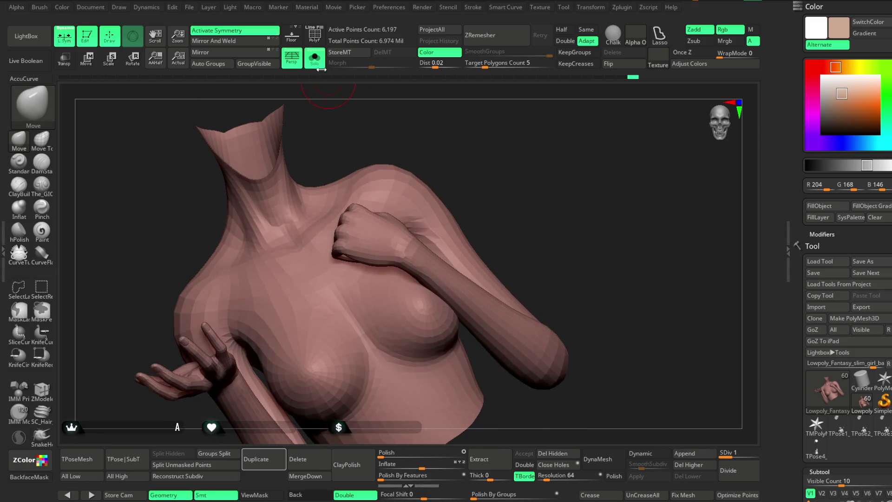
pyautogui.click(319, 66)
pyautogui.moveTo(571, 229)
pyautogui.mouseDown()
pyautogui.moveTo(552, 167)
pyautogui.moveTo(526, 172)
pyautogui.mouseUp()
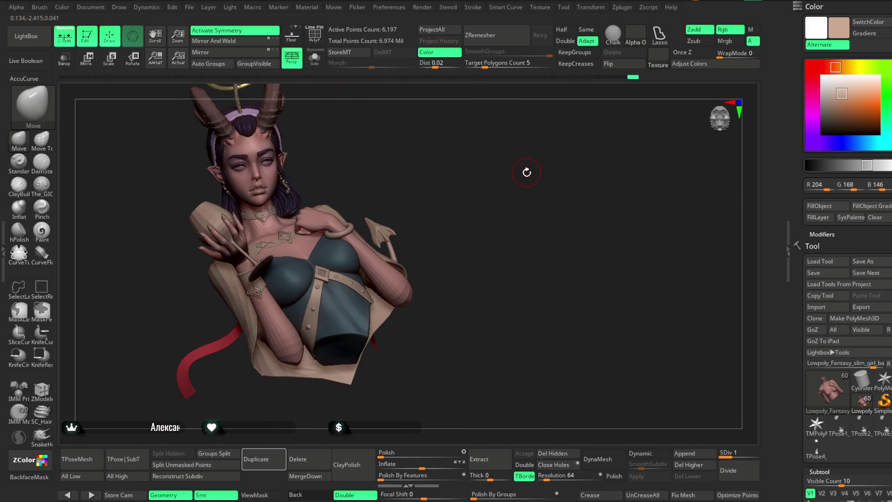
# Save the project with Ctrl+S, then select The_GIO brush for painting.
pyautogui.click(190, 8)
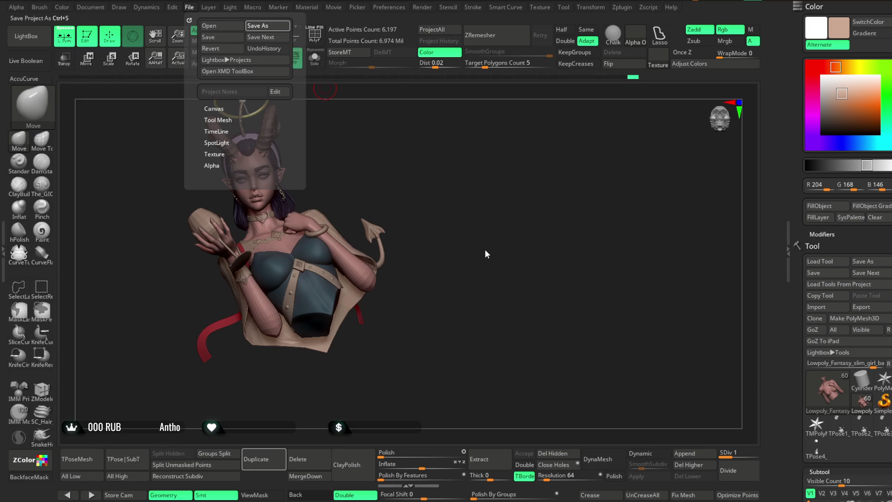
pyautogui.hotkey('ctrl', 's')
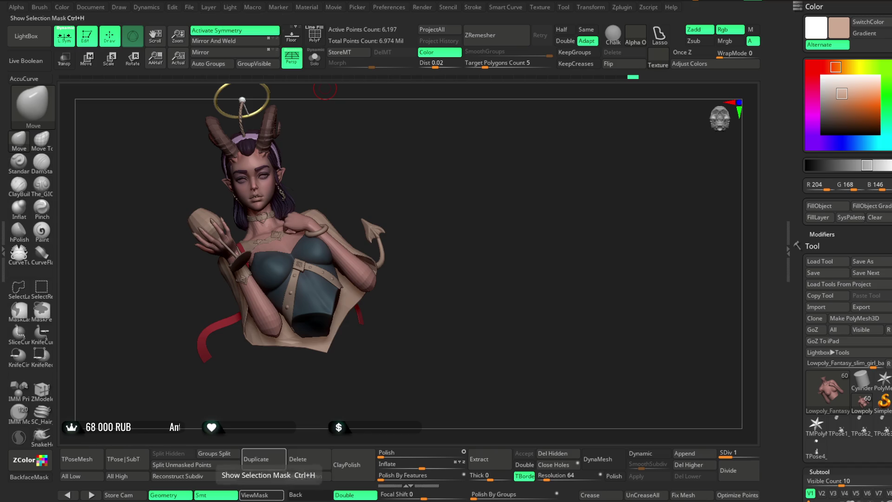
pyautogui.moveTo(446, 203)
pyautogui.mouseDown()
pyautogui.moveTo(479, 159)
pyautogui.moveTo(462, 275)
pyautogui.moveTo(346, 163)
pyautogui.moveTo(380, 229)
pyautogui.moveTo(360, 241)
pyautogui.moveTo(437, 219)
pyautogui.moveTo(464, 189)
pyautogui.moveTo(477, 190)
pyautogui.moveTo(467, 204)
pyautogui.moveTo(469, 193)
pyautogui.mouseUp()
pyautogui.click(42, 184)
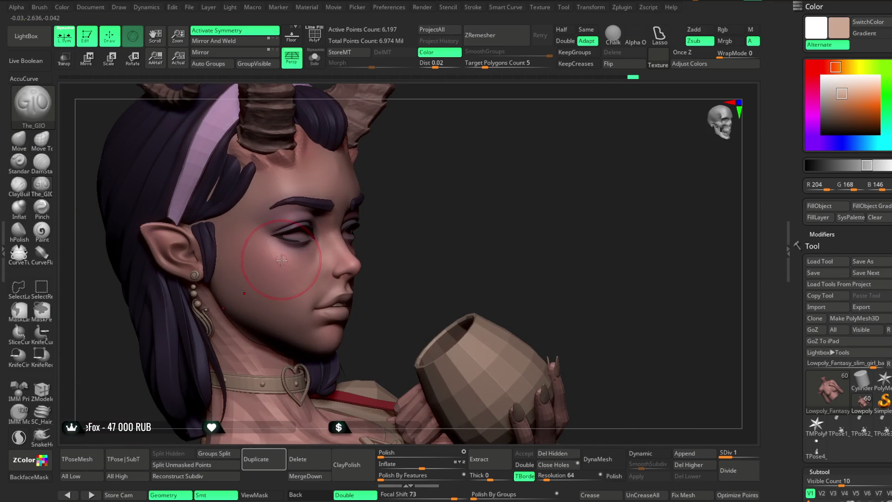
# Enlarge the draw size, select the head subtool, switch to Move, and solo it.
pyautogui.press('space')
pyautogui.moveTo(312, 253)
pyautogui.mouseDown()
pyautogui.moveTo(367, 254)
pyautogui.moveTo(358, 254)
pyautogui.mouseUp()
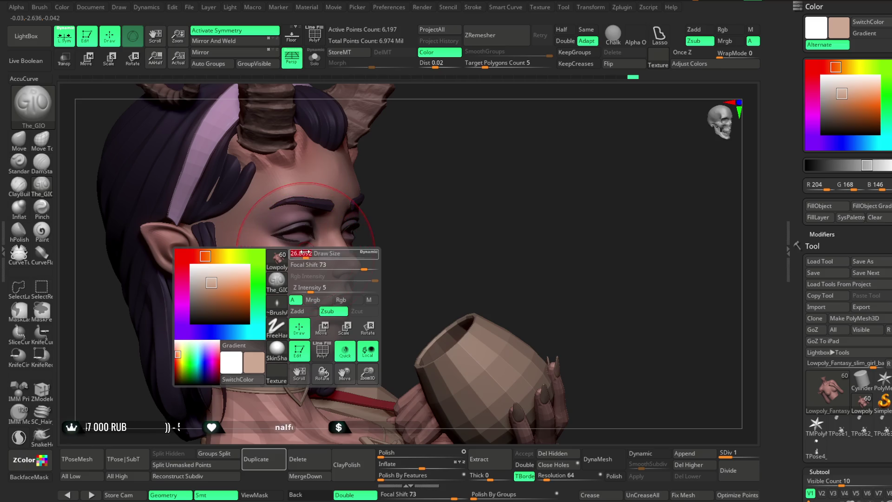
pyautogui.keyDown('alt'); pyautogui.click(251, 224); pyautogui.keyUp('alt')
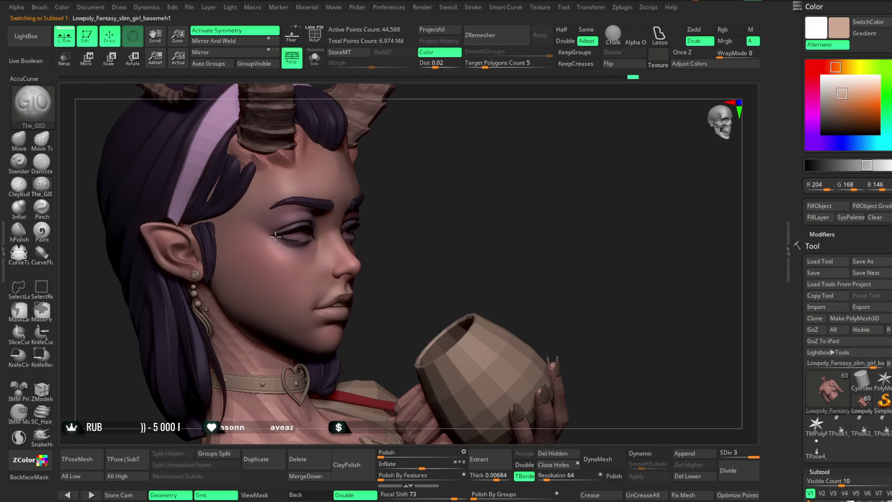
pyautogui.moveTo(418, 207)
pyautogui.mouseDown()
pyautogui.moveTo(399, 203)
pyautogui.moveTo(462, 165)
pyautogui.moveTo(503, 179)
pyautogui.moveTo(482, 171)
pyautogui.moveTo(368, 222)
pyautogui.mouseUp()
pyautogui.moveTo(537, 155)
pyautogui.mouseDown()
pyautogui.moveTo(552, 128)
pyautogui.moveTo(500, 160)
pyautogui.moveTo(464, 203)
pyautogui.mouseUp()
pyautogui.click(19, 138)
pyautogui.click(314, 58)
# Inspect the isolated head from several angles, then turn Solo off to show everything.
pyautogui.moveTo(463, 201)
pyautogui.mouseDown()
pyautogui.moveTo(409, 180)
pyautogui.moveTo(471, 152)
pyautogui.moveTo(304, 246)
pyautogui.mouseUp()
pyautogui.press('space')
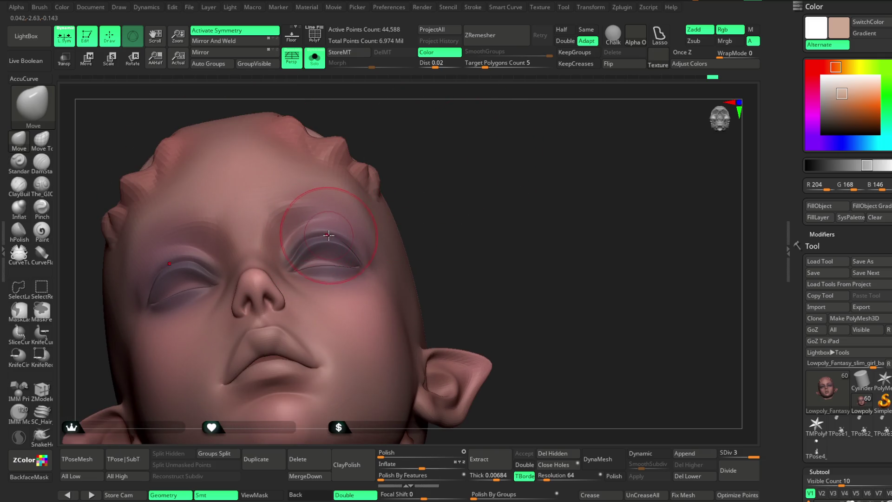
pyautogui.moveTo(398, 184); pyautogui.dragTo(425, 166)
pyautogui.moveTo(338, 231)
pyautogui.mouseDown()
pyautogui.moveTo(424, 168)
pyautogui.moveTo(309, 233)
pyautogui.mouseUp()
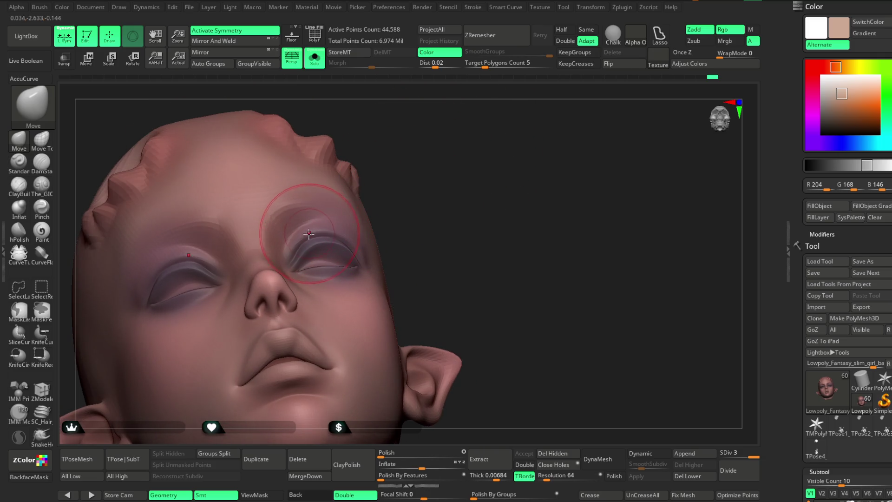
pyautogui.moveTo(438, 200); pyautogui.dragTo(317, 253)
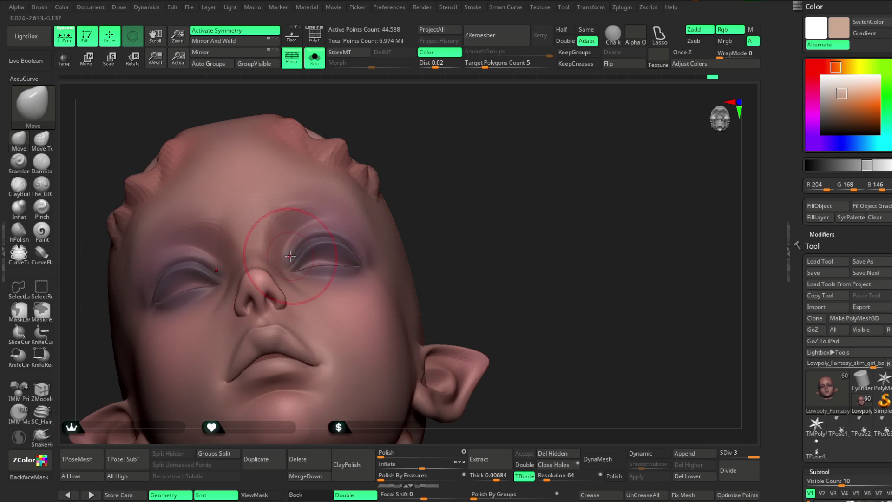
pyautogui.moveTo(455, 181); pyautogui.dragTo(460, 175)
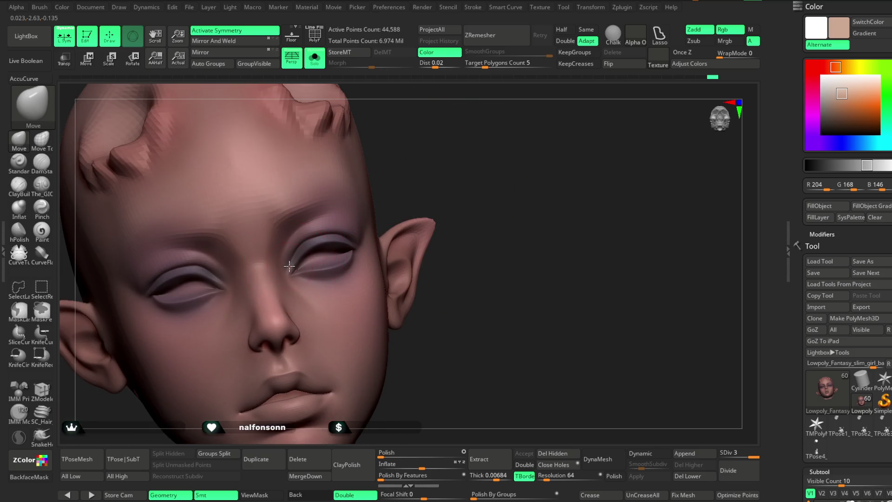
pyautogui.moveTo(405, 184); pyautogui.dragTo(426, 160)
pyautogui.scroll(-3, 425, 160)
pyautogui.click(315, 58)
pyautogui.moveTo(478, 204)
pyautogui.mouseDown()
pyautogui.moveTo(470, 209)
pyautogui.moveTo(457, 194)
pyautogui.moveTo(442, 200)
pyautogui.moveTo(469, 196)
pyautogui.moveTo(474, 203)
pyautogui.moveTo(464, 203)
pyautogui.moveTo(482, 189)
pyautogui.moveTo(468, 185)
pyautogui.moveTo(465, 173)
pyautogui.moveTo(465, 209)
pyautogui.moveTo(260, 218)
pyautogui.mouseUp()
pyautogui.moveTo(367, 175); pyautogui.dragTo(248, 226)
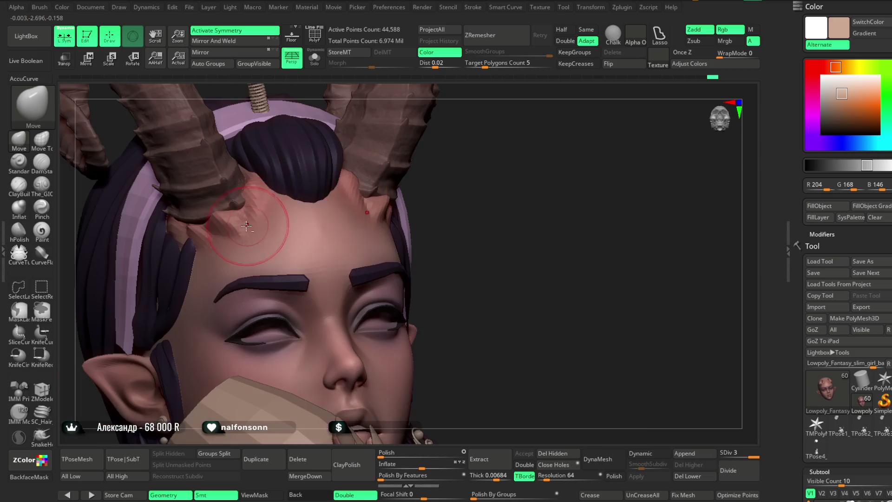